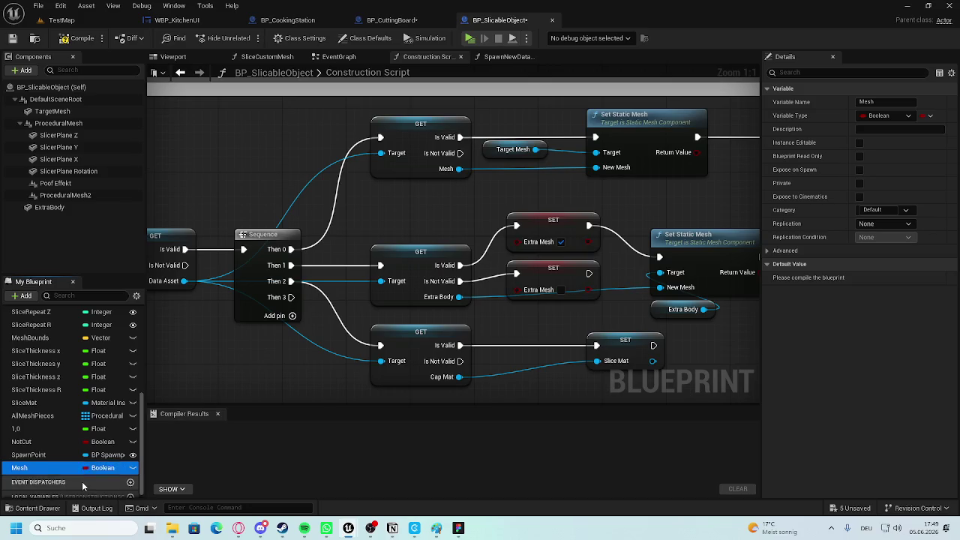
Delete the unused Mesh Boolean variable from My Blueprint.
double_click(47, 466)
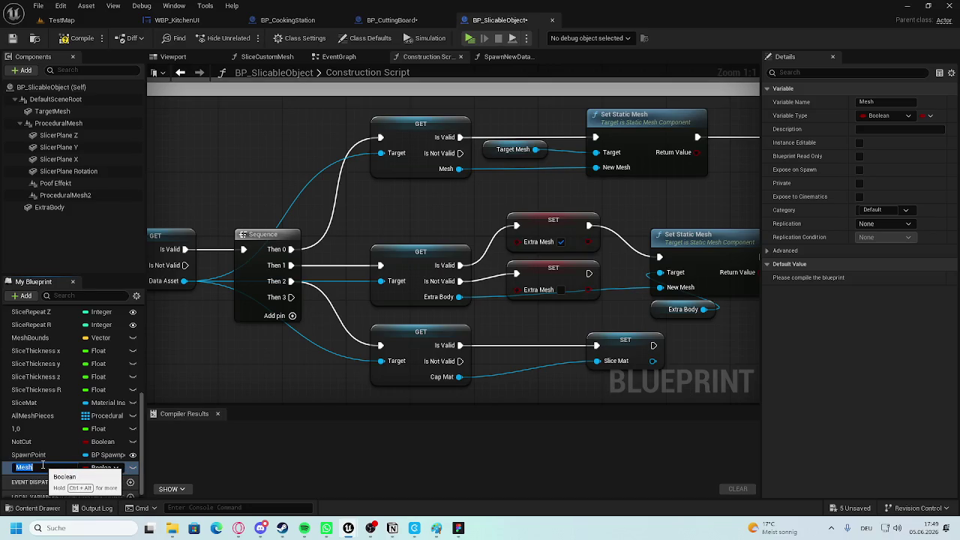
key("Return")
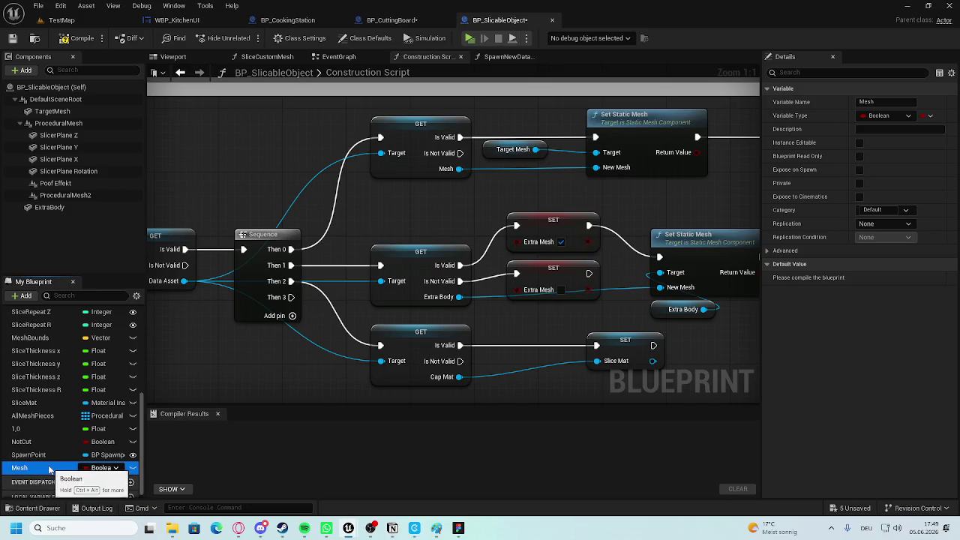
key("Delete")
Show the Cookingsystem/DataAssets folder with its eight data assets in the Content Drawer.
key("Home")
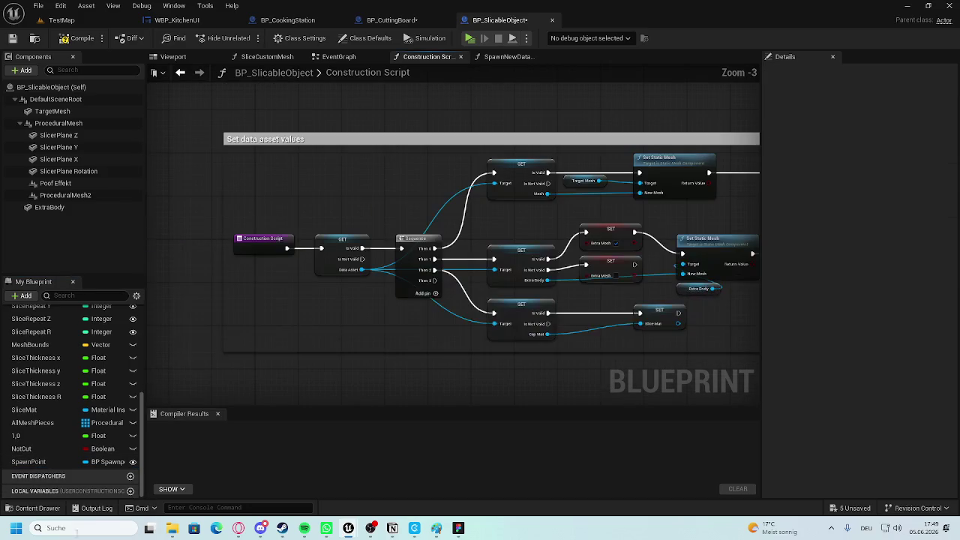
left_click(34, 508)
left_click(168, 362)
double_click(168, 362)
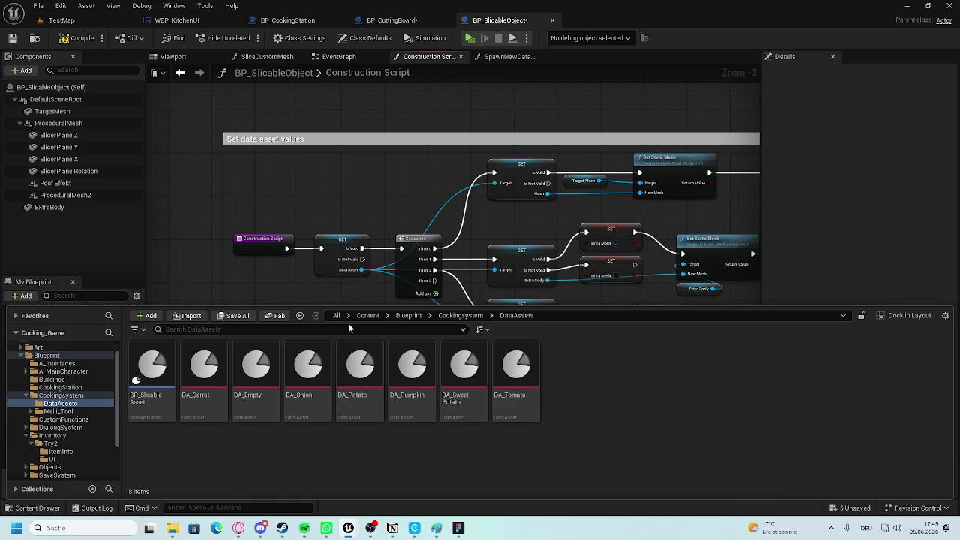
Dismiss the Content Drawer and frame the 'Set data asset values' comment box in the Construction Script.
left_click(261, 242)
scroll(296, 259, "up", 1)
scroll(309, 287, "down", 3)
scroll(450, 317, "up", 3)
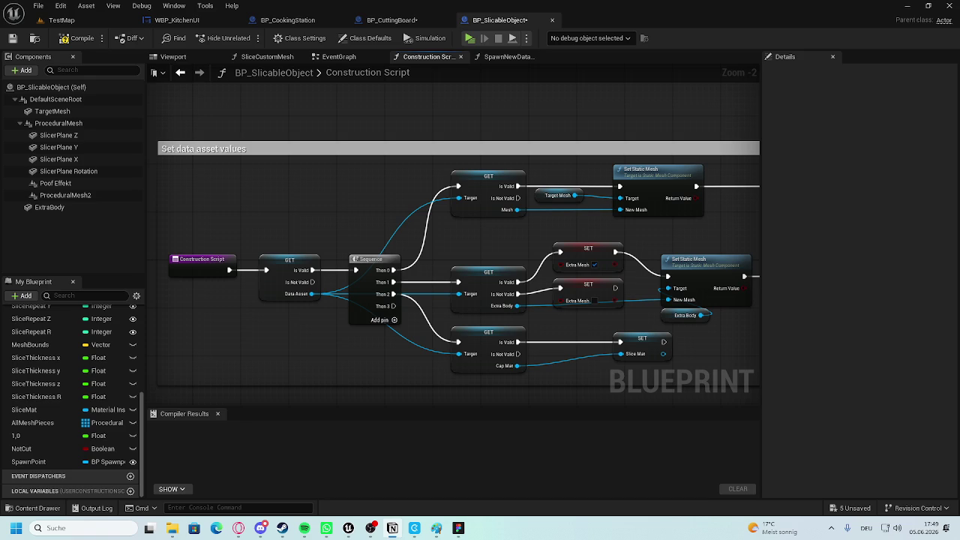
Scroll down the Construction Script graph, then start a screen capture with Super+Shift+S.
scroll(346, 156, "down", 1)
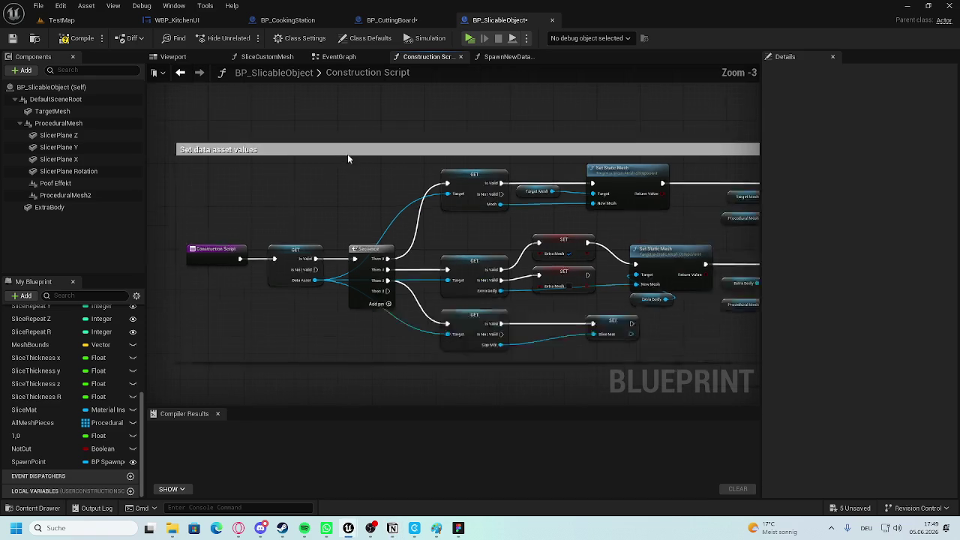
scroll(347, 160, "down", 1)
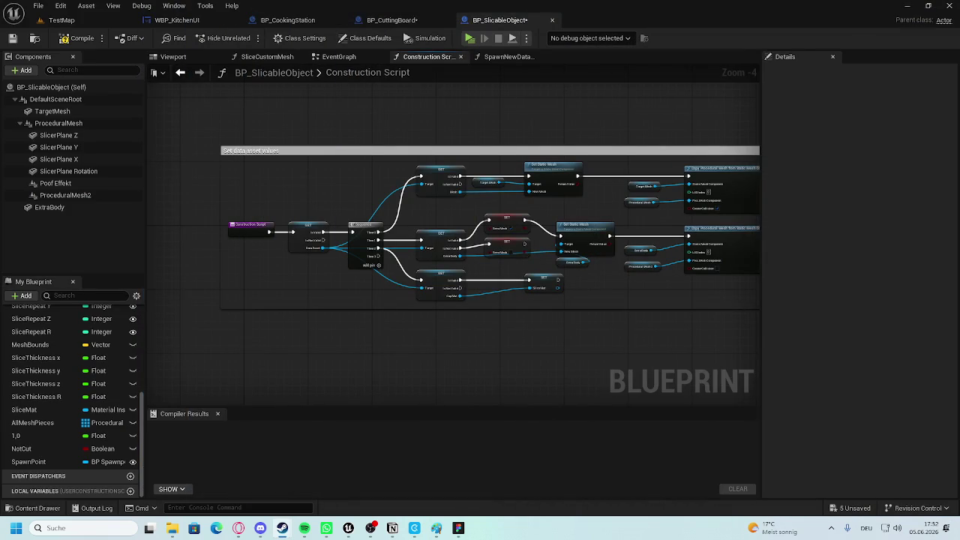
key("super+shift+s")
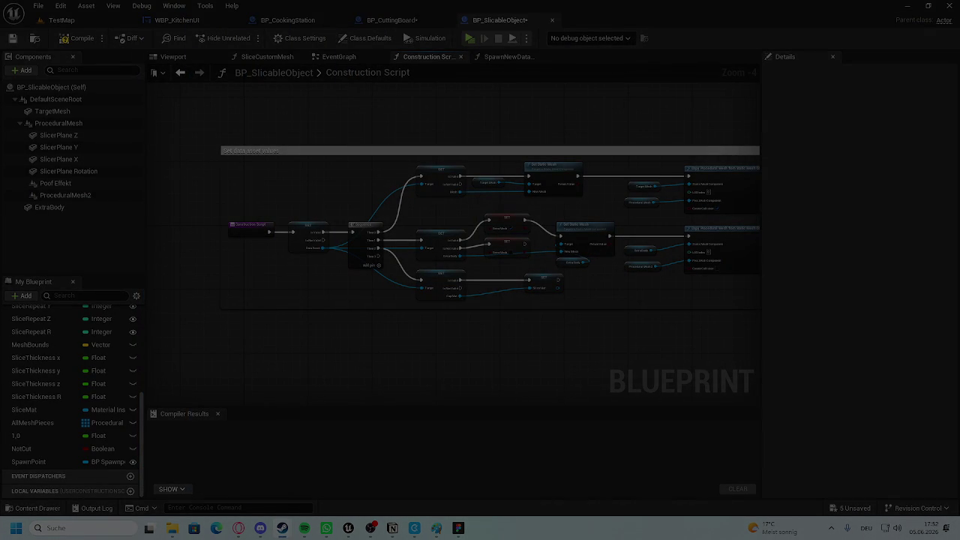
key("Escape")
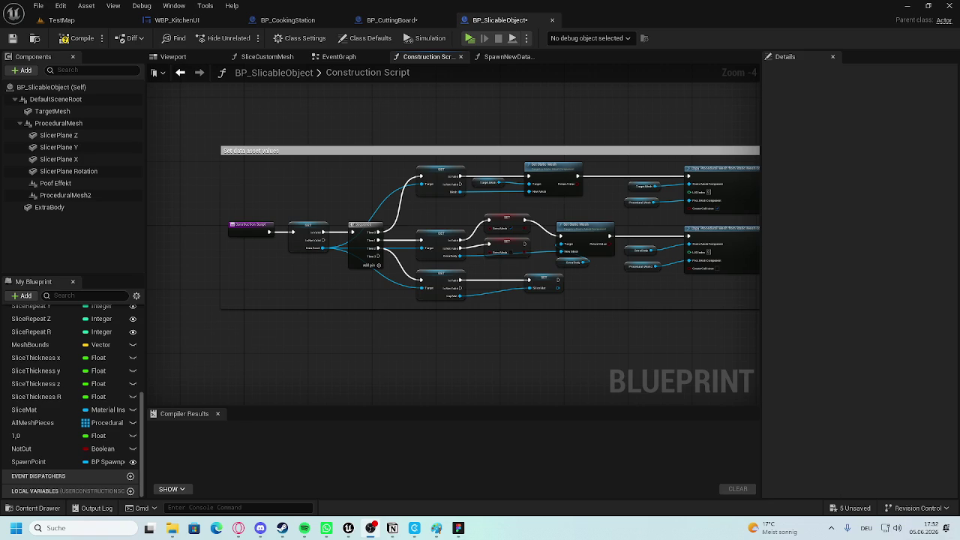
left_click(930, 528)
left_click(796, 143)
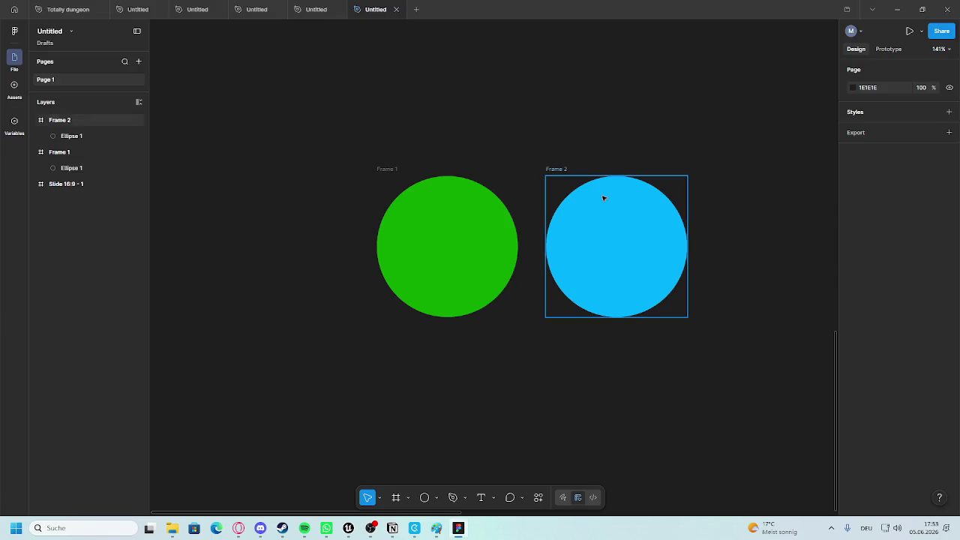
Recolour Frame 2's circle from blue to red FF0000 and remove the frame's white background fill.
scroll(263, 297, "down", 3)
left_click(488, 305)
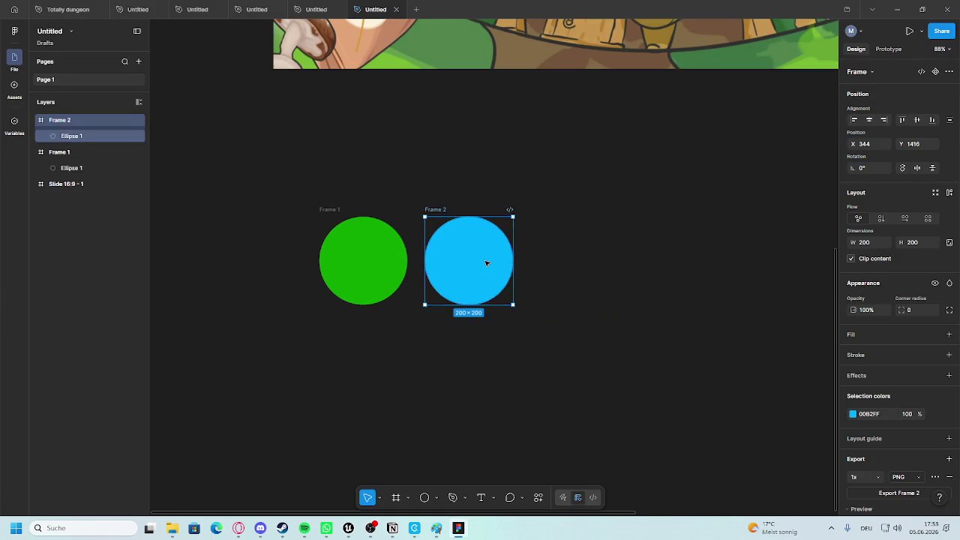
scroll(488, 262, "up", 5)
left_click(855, 416)
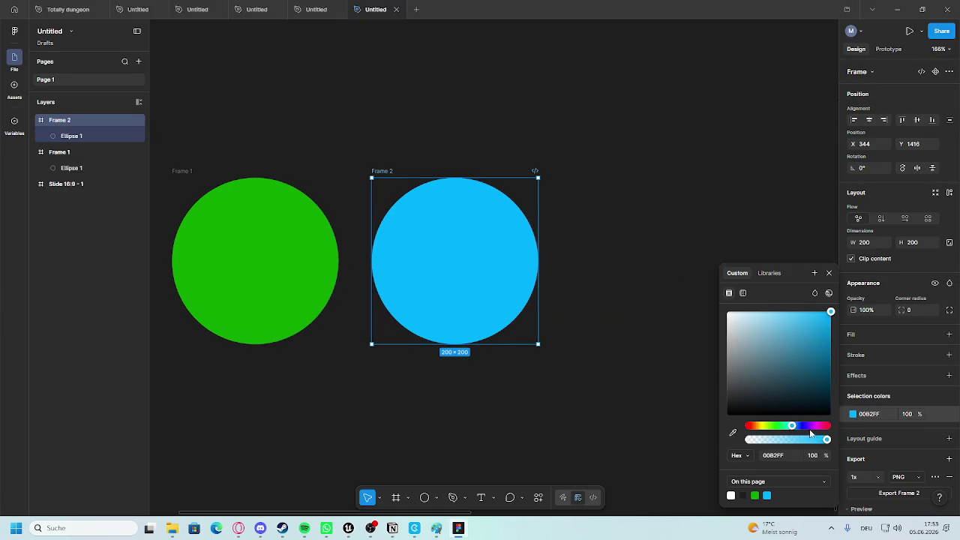
left_click_drag(780, 426, 710, 422)
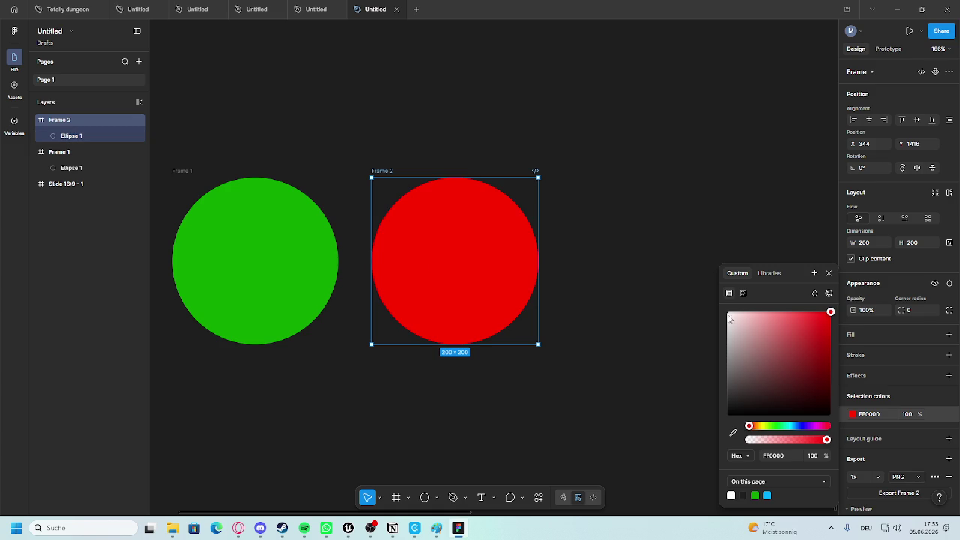
left_click(878, 334)
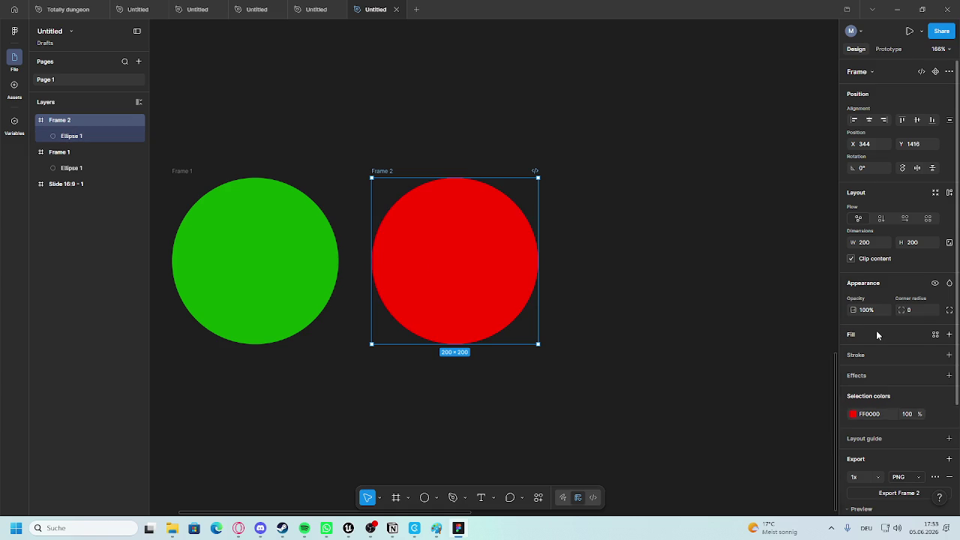
left_click(877, 335)
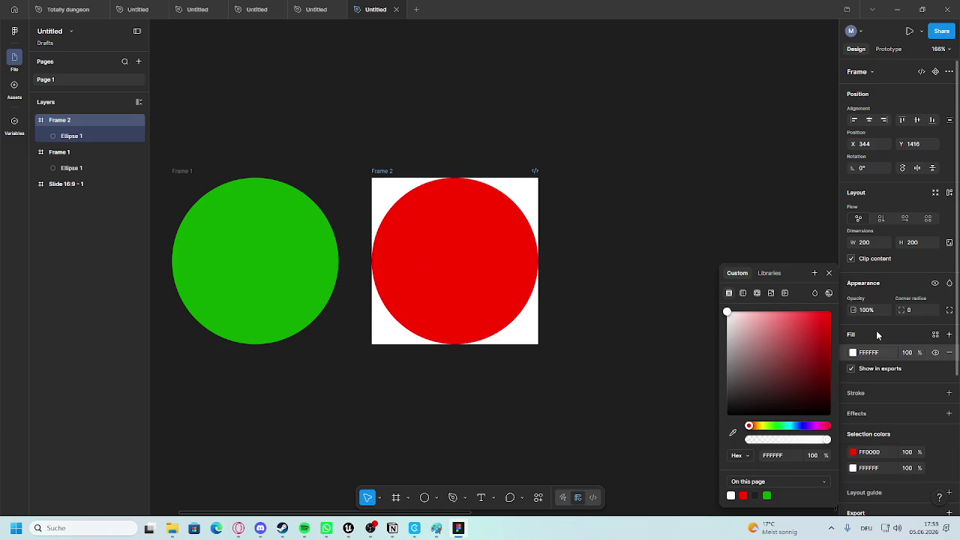
left_click(950, 353)
Give Ellipse 1 a red stroke and remove its fill, leaving only an outline ring.
scroll(854, 407, "down", 2)
left_click(460, 262)
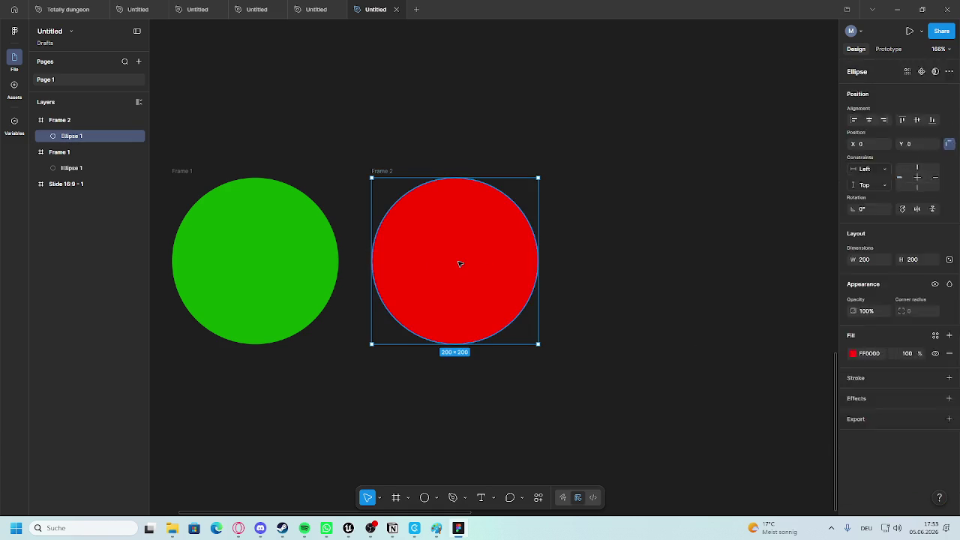
double_click(463, 262)
left_click(447, 247)
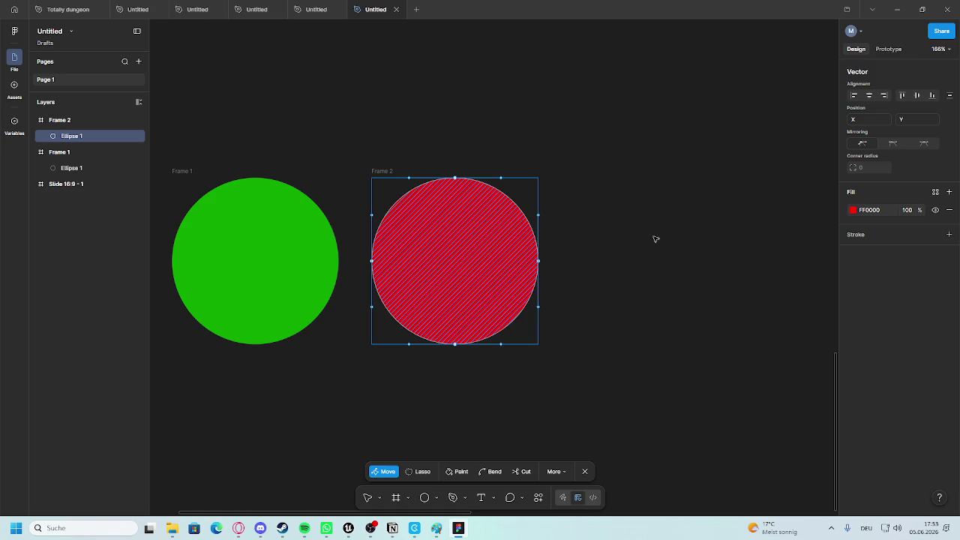
left_click(949, 234)
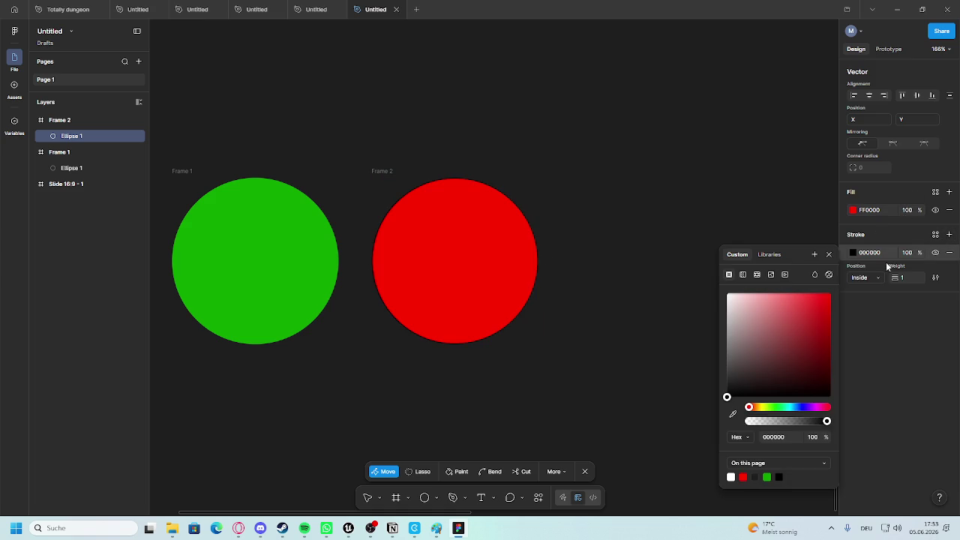
left_click(903, 279)
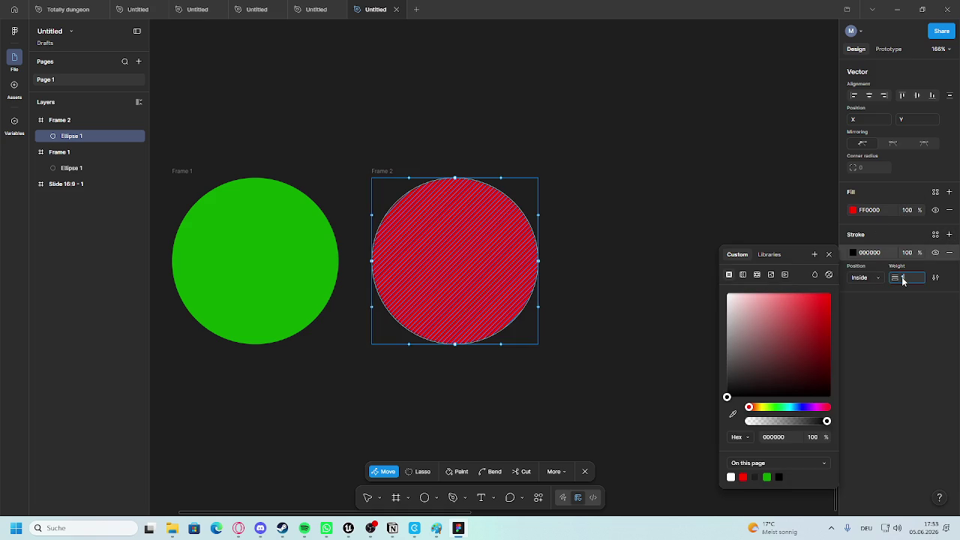
type("5")
key("Return")
left_click(742, 477)
left_click(919, 315)
left_click(949, 210)
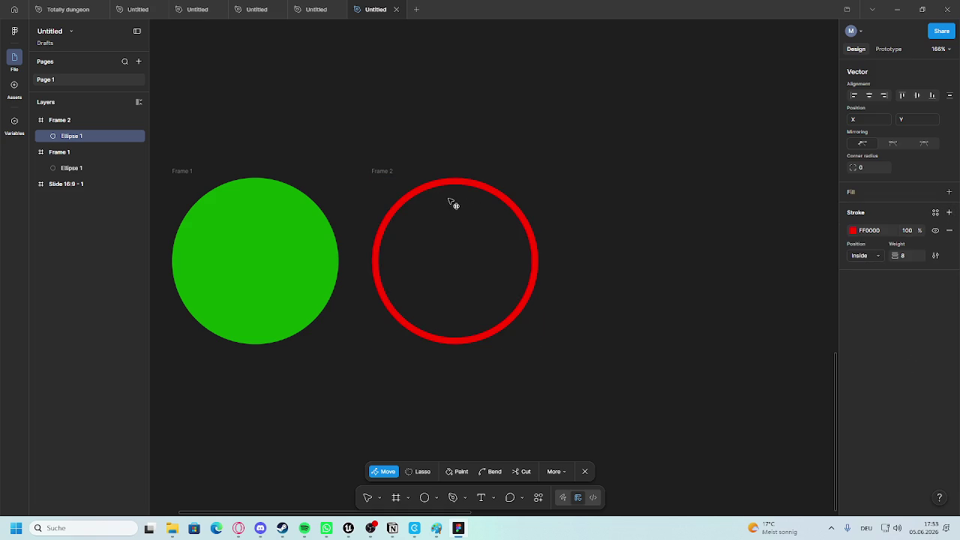
key("Escape")
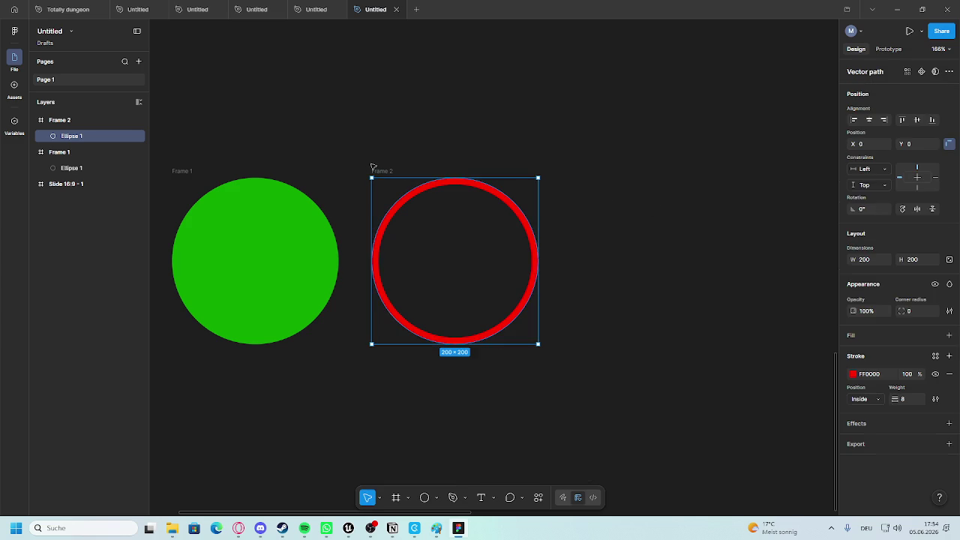
Add a 1x PNG export to Ellipse 1 and save the image into the Bilder folder.
left_click(948, 443)
left_click(892, 480)
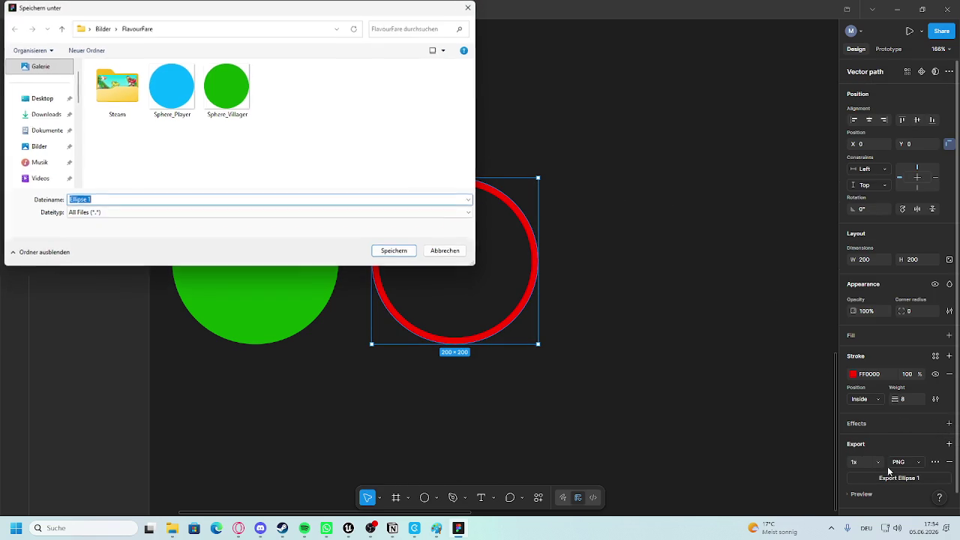
left_click(15, 131)
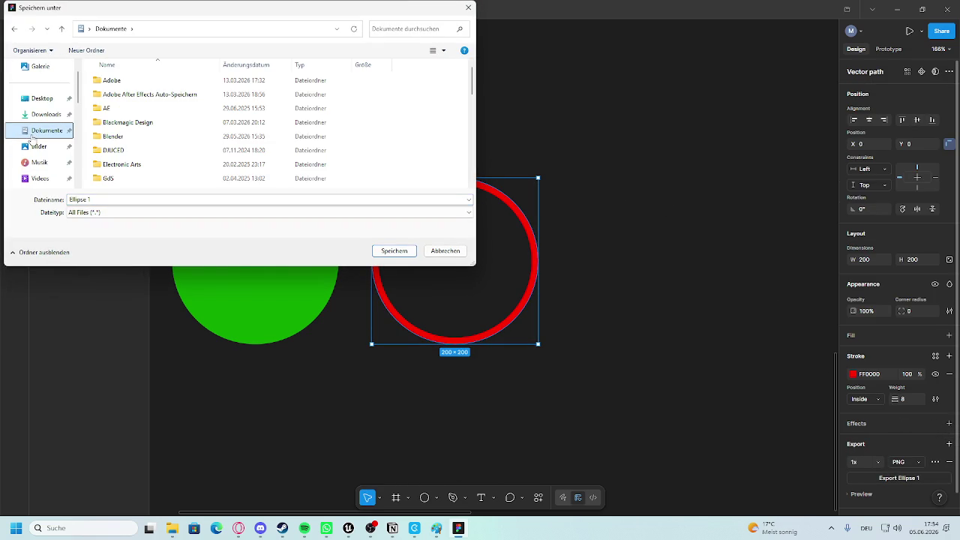
left_click(33, 146)
left_click(394, 251)
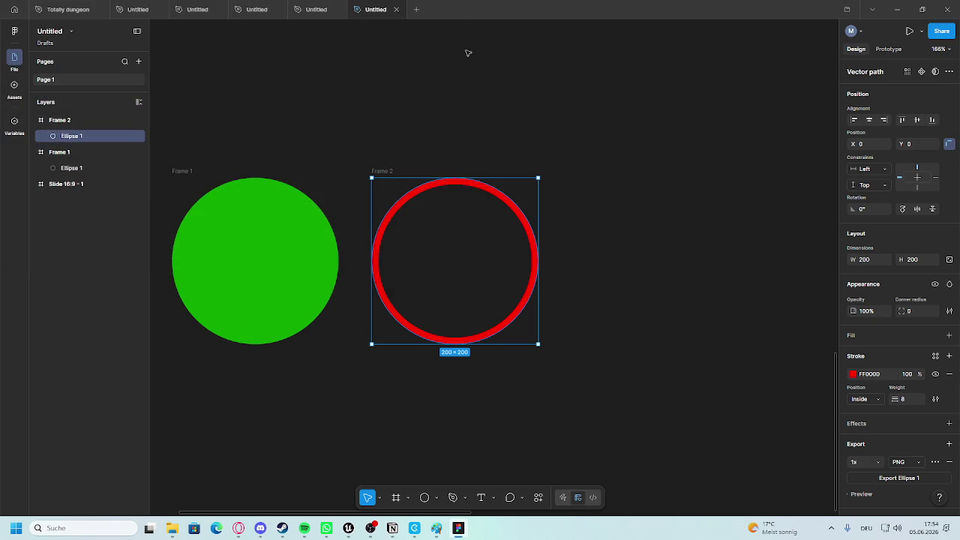
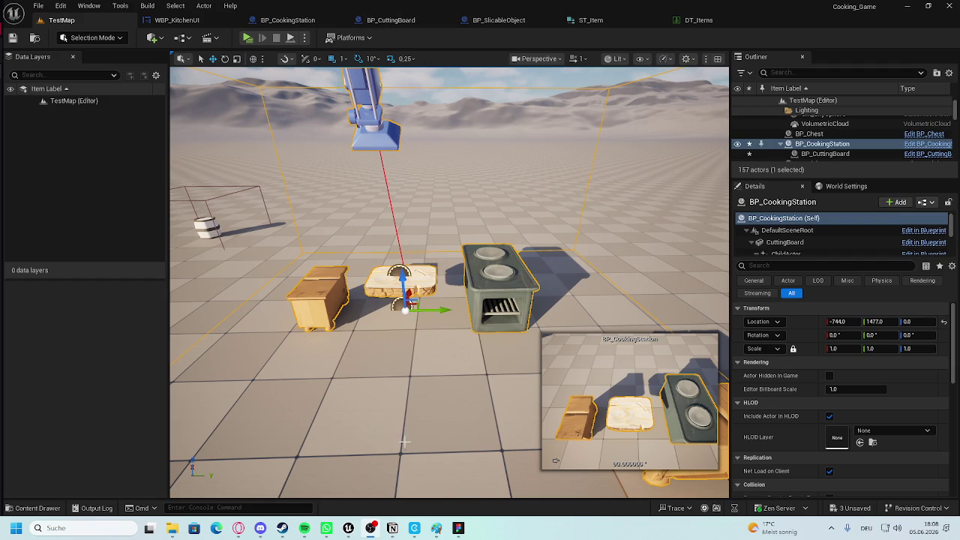
In DT_Items, set the Tomato row's CookingMesh to S_Tomato.
left_click(698, 23)
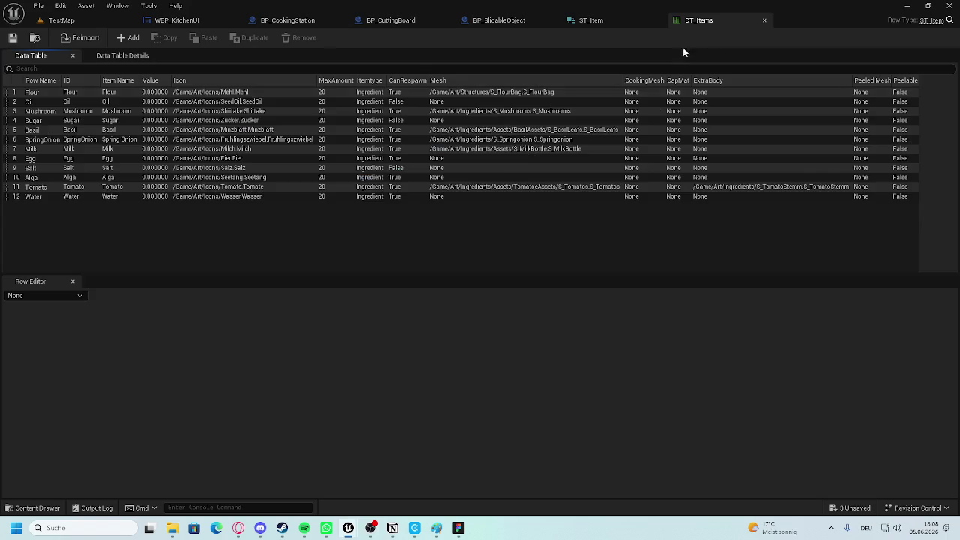
left_click(39, 186)
scroll(345, 366, "down", 2)
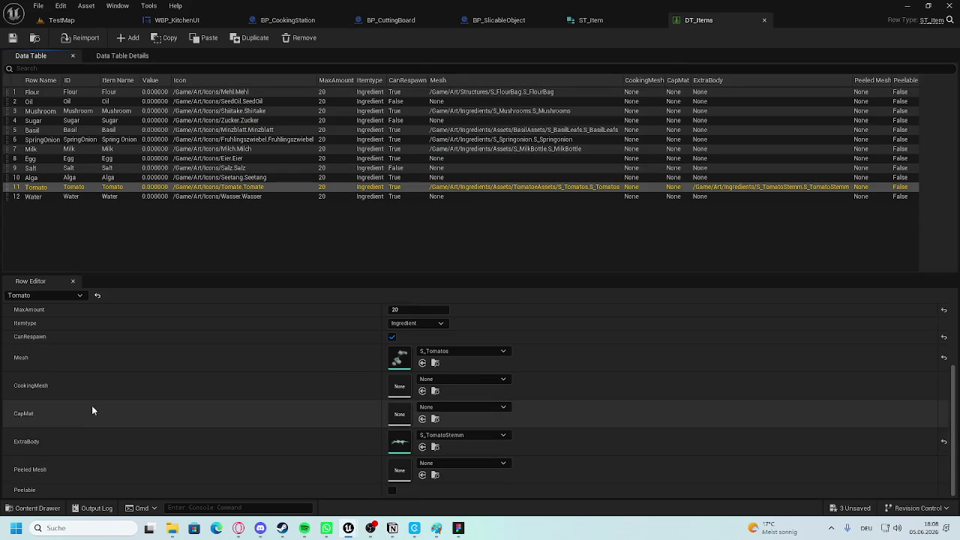
left_click(457, 378)
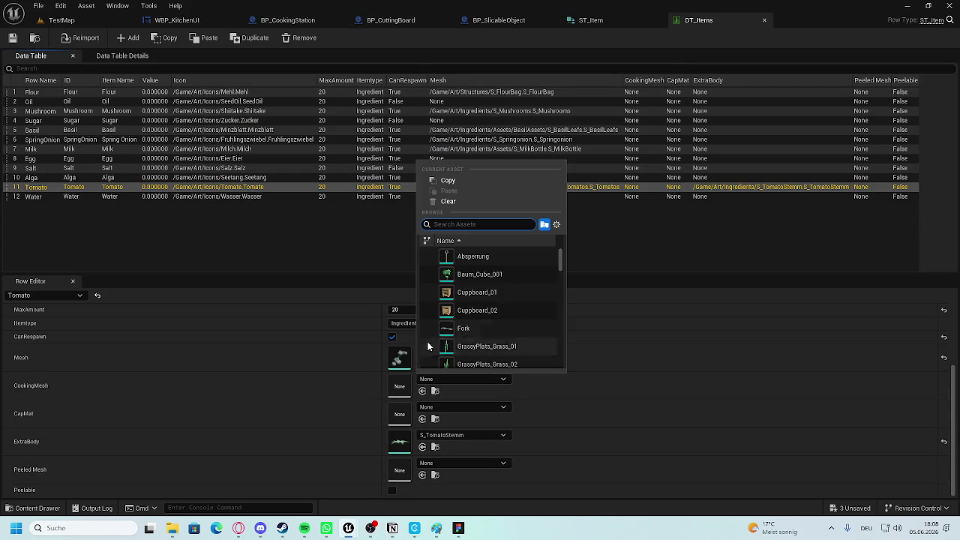
mouse_move(515, 262)
type("tomato")
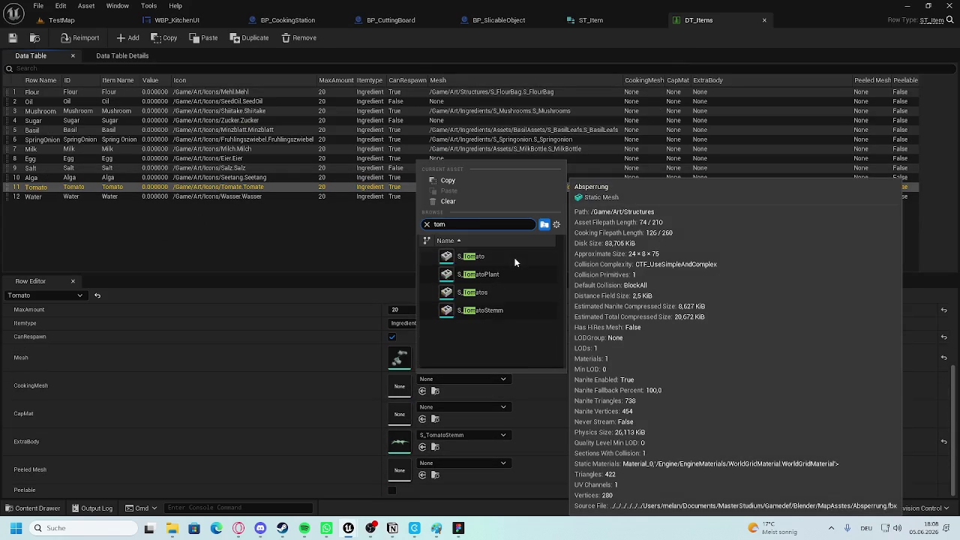
left_click(516, 261)
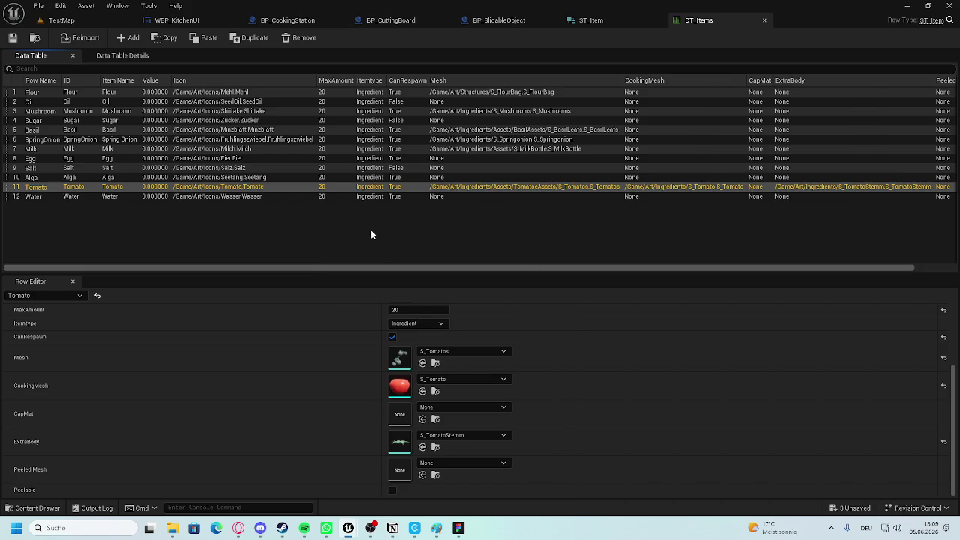
left_click(276, 246)
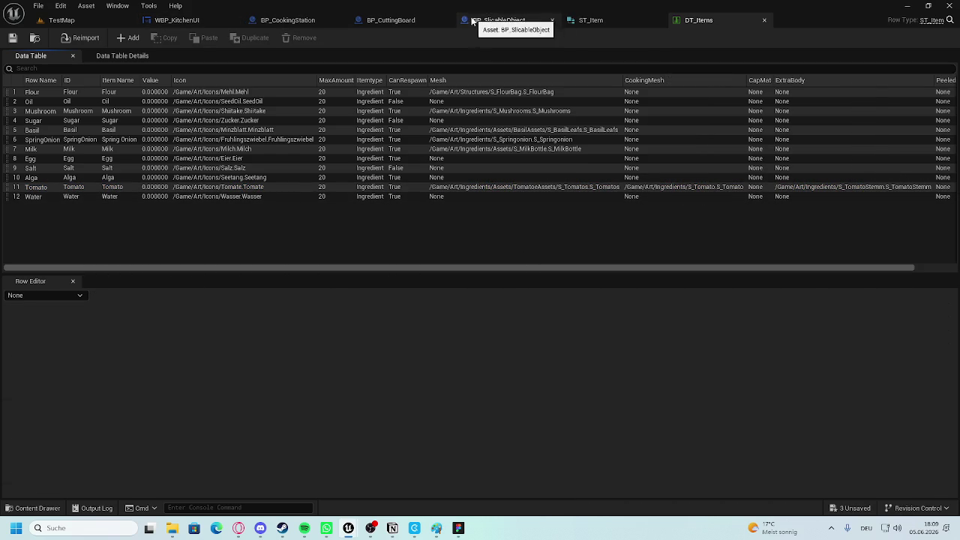
In BP_CuttingBoard, connect Print String's execution into SpawnActor BP Slicable Object, recompile, and return to TestMap.
left_click(499, 21)
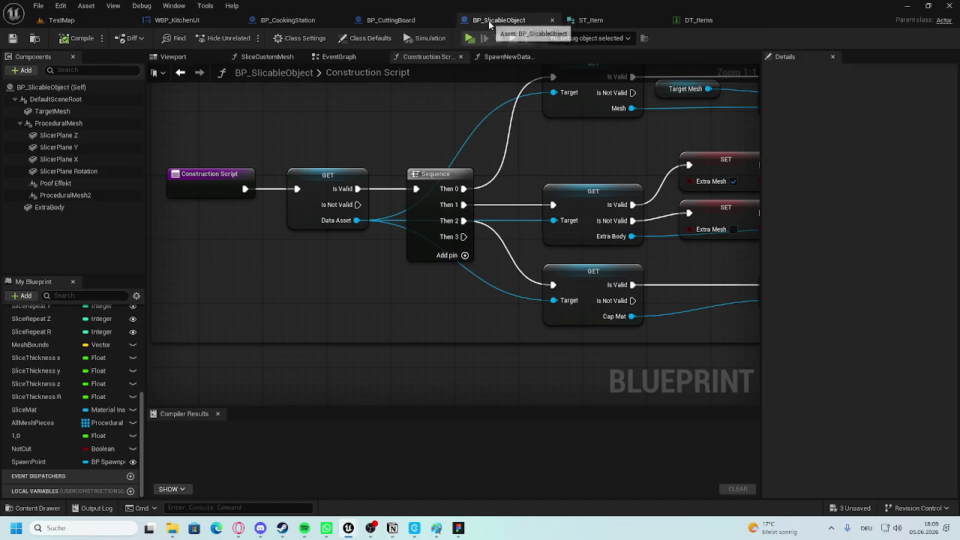
left_click(391, 23)
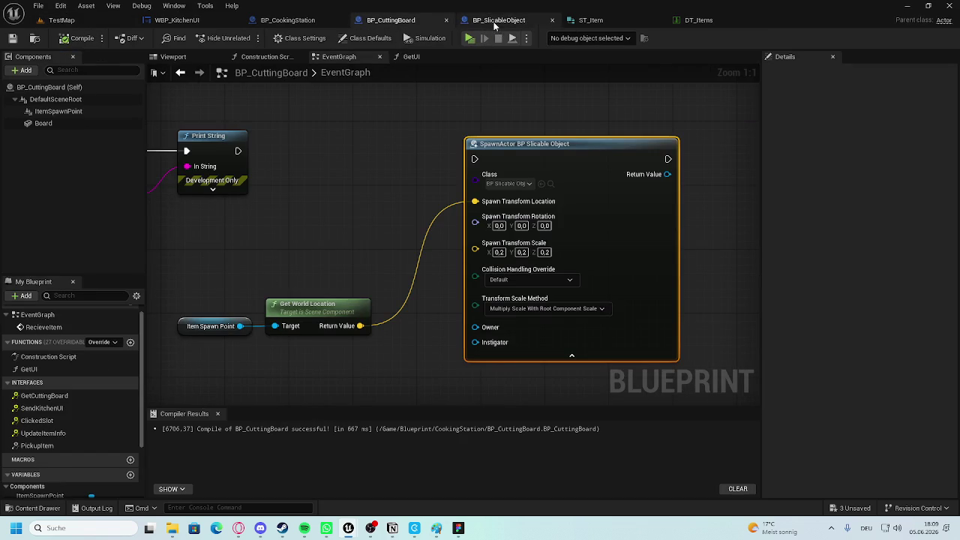
left_click_drag(577, 160, 568, 154)
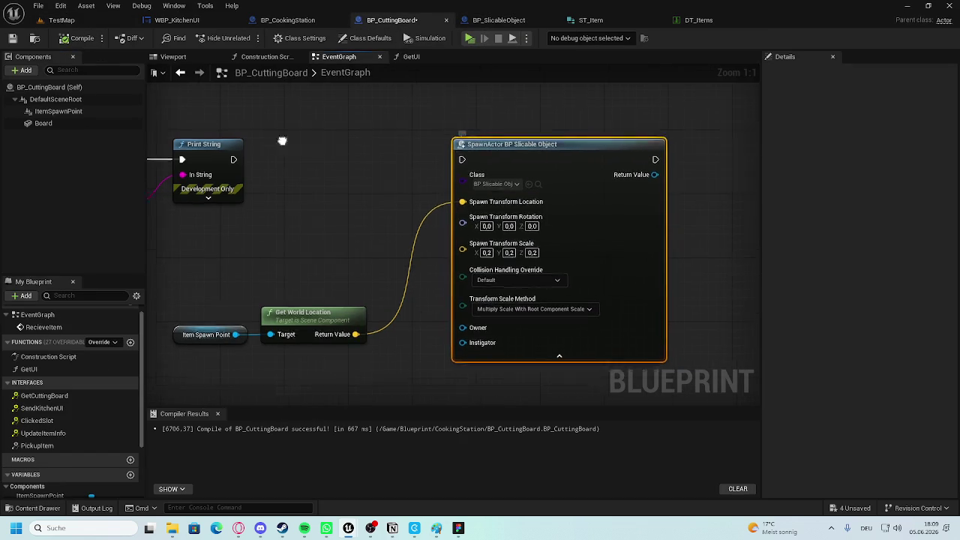
mouse_move(416, 155)
left_mouse_down()
mouse_move(656, 156)
mouse_move(642, 154)
left_mouse_up()
left_click(76, 42)
scroll(358, 137, "down", 3)
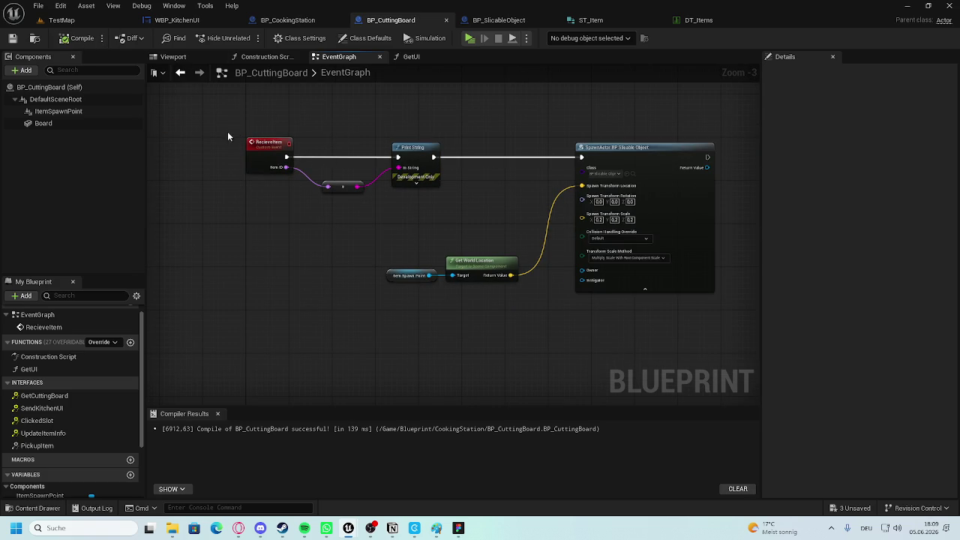
left_click(69, 21)
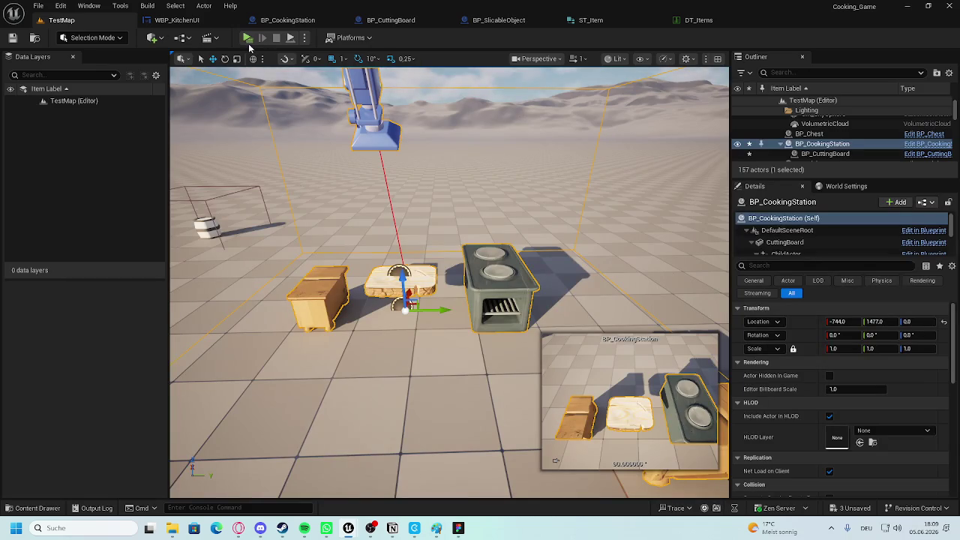
Play-test spawning the inventory tomato onto the cutting board, then pull out the BP_SlicableObject tab.
left_click(249, 40)
key("a")
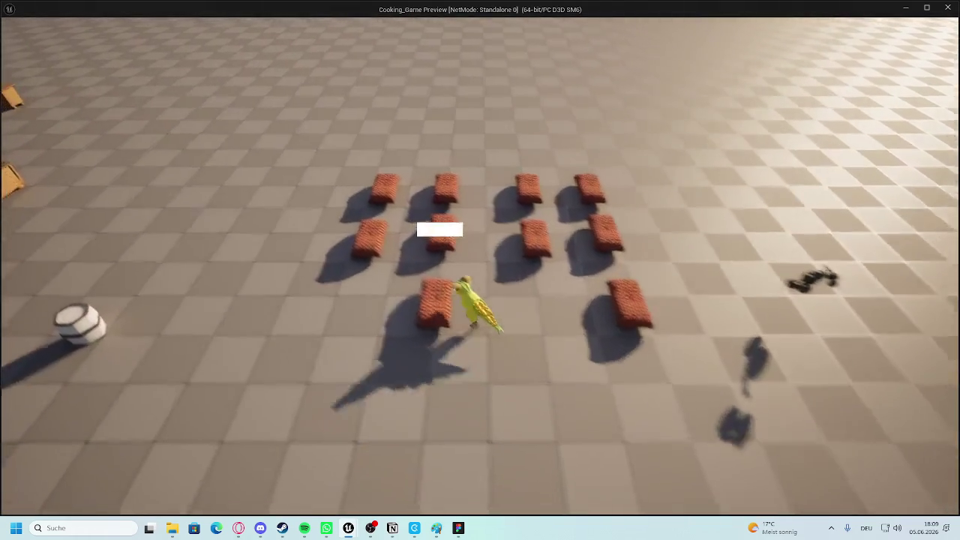
key("Tab")
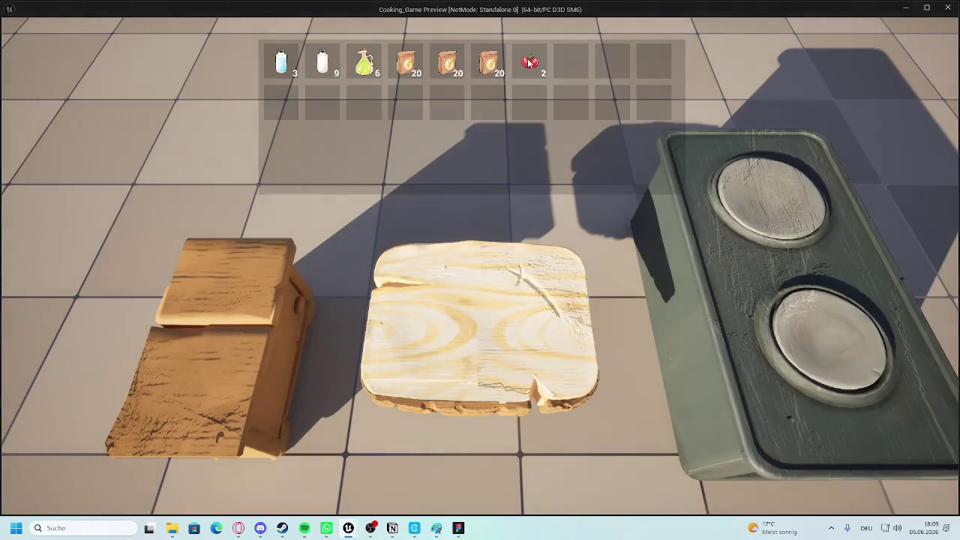
left_click(529, 65)
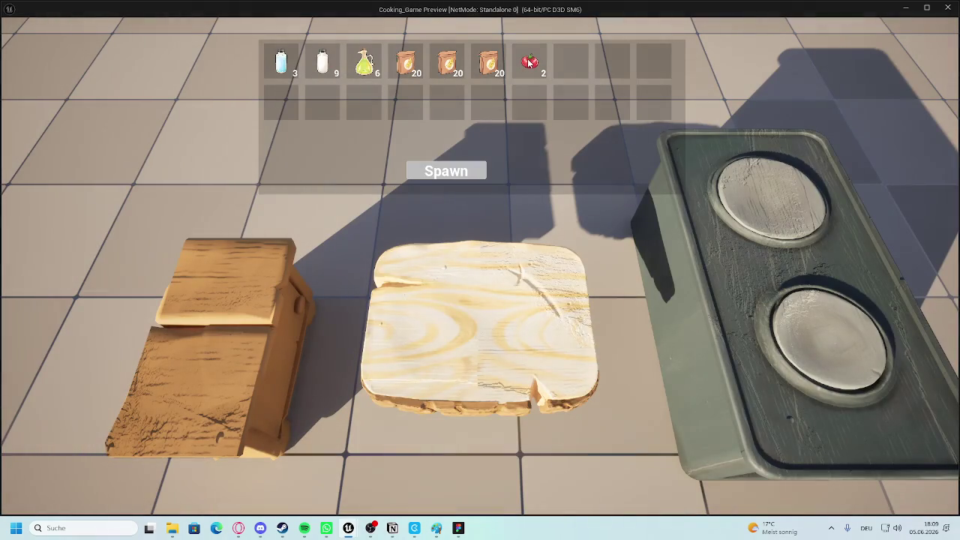
left_click(444, 169)
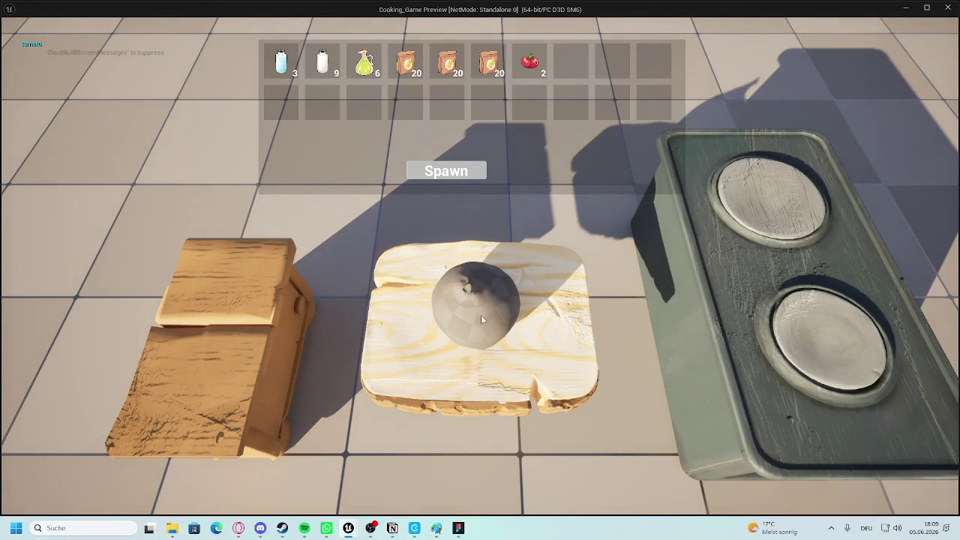
key("Escape")
mouse_move(499, 20)
left_mouse_down()
mouse_move(539, 41)
mouse_move(601, 21)
mouse_move(181, 20)
left_mouse_up()
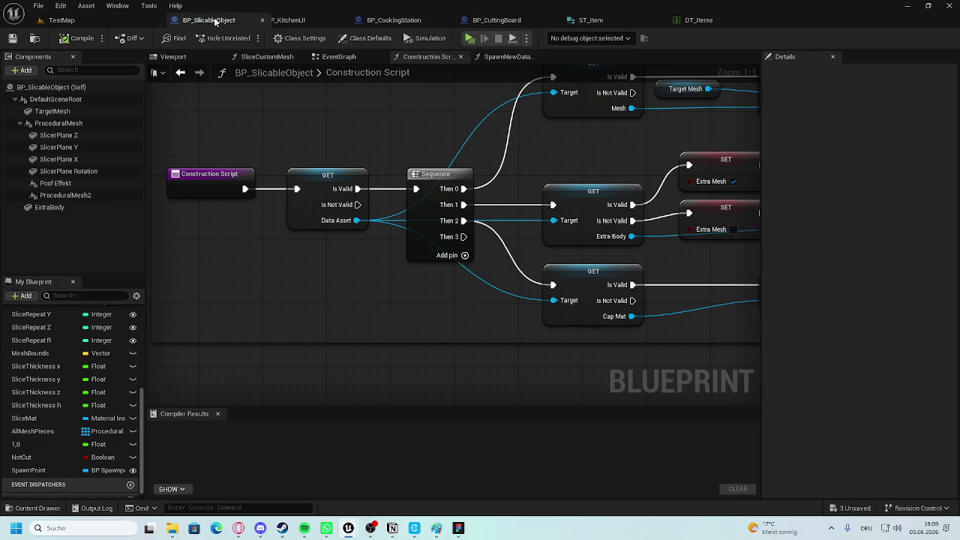
Wire Construction Script straight to the Sequence and delete the Data Asset validity check node.
scroll(358, 250, "down", 1)
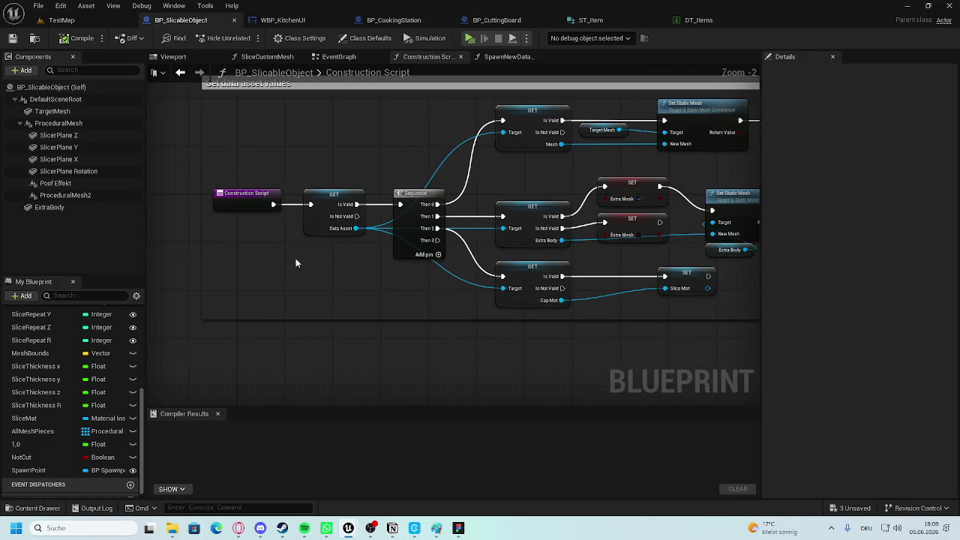
scroll(305, 256, "down", 2)
scroll(311, 227, "down", 1)
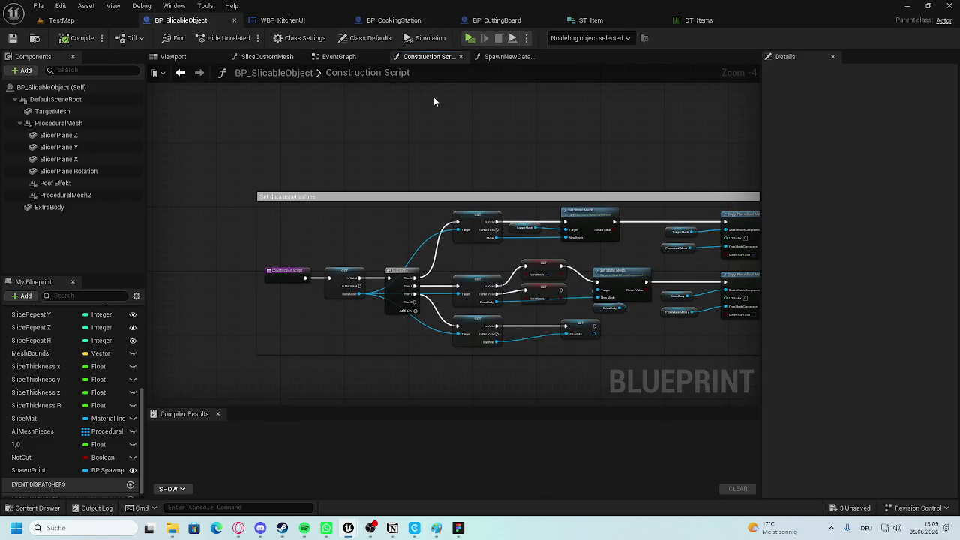
scroll(335, 315, "up", 4)
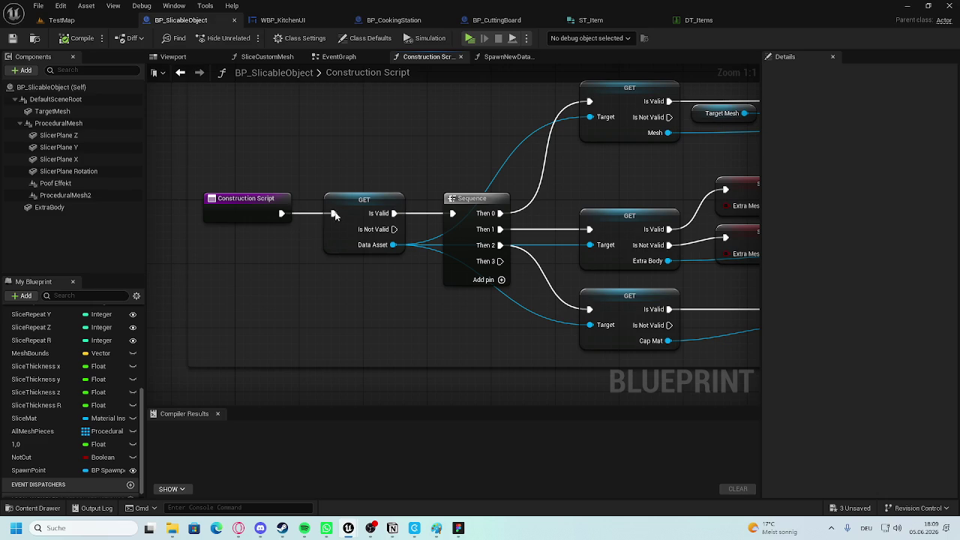
left_click_drag(282, 214, 453, 214)
left_click_drag(371, 191, 346, 264)
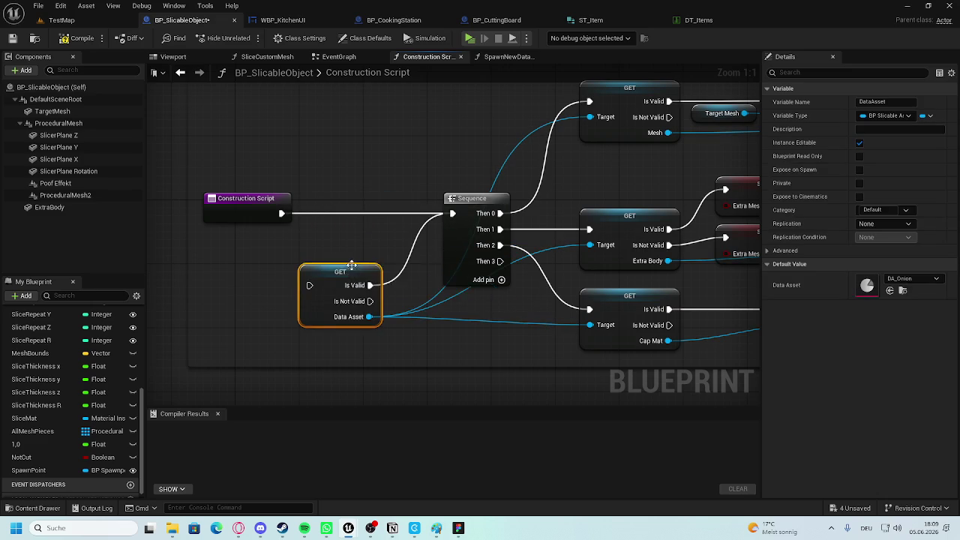
key("Delete")
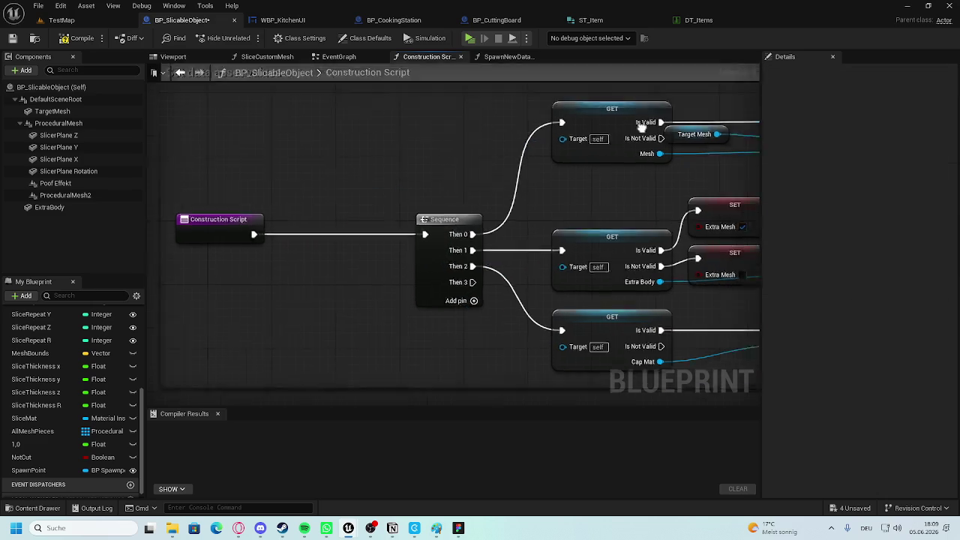
Add an instance-editable, exposed-on-spawn Name variable called ItemID and compile the blueprint.
scroll(60, 417, "up", 3)
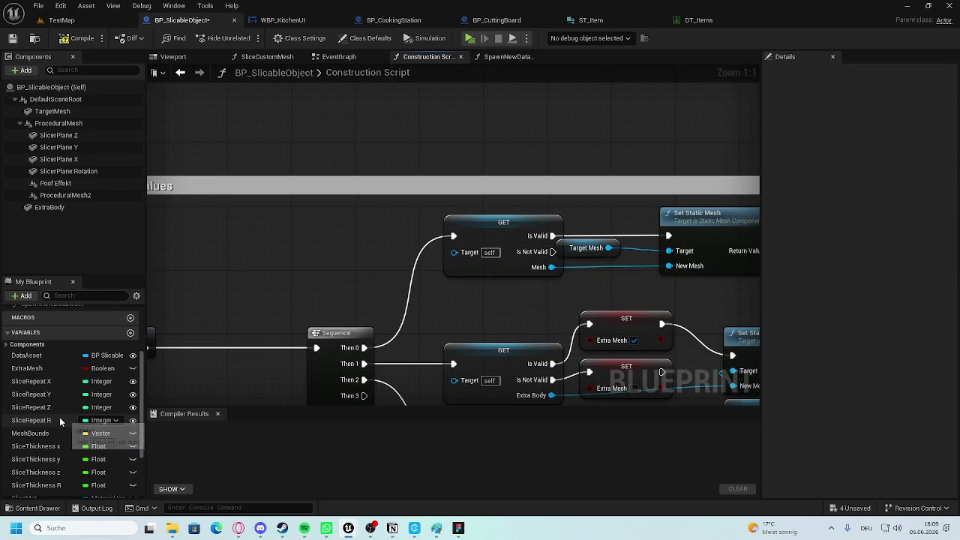
scroll(49, 383, "down", 3)
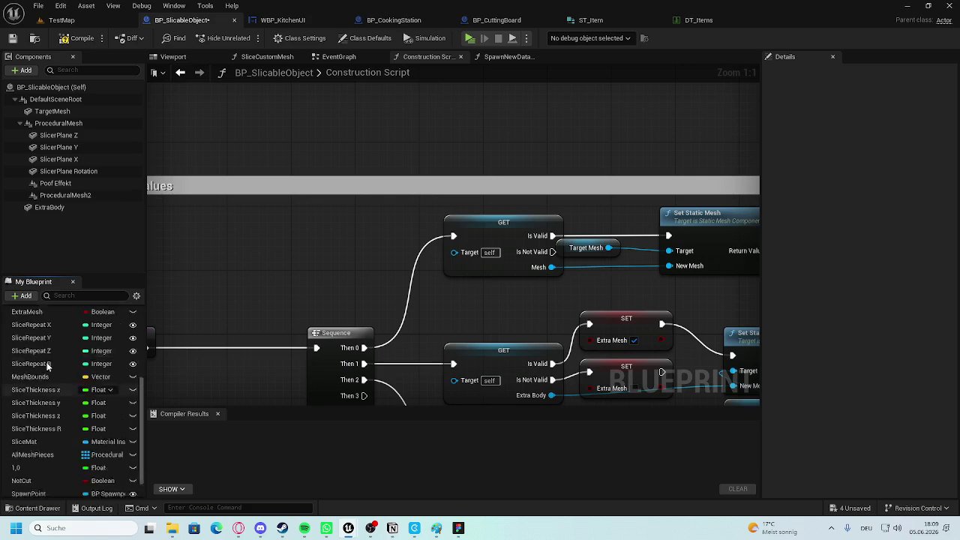
scroll(46, 361, "up", 3)
scroll(90, 405, "down", 3)
scroll(112, 405, "up", 5)
left_click(131, 406)
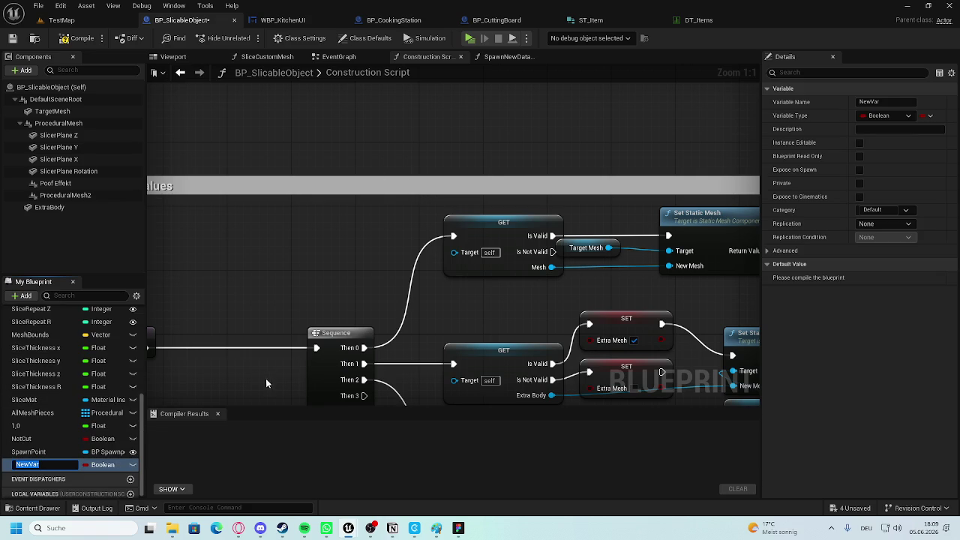
type("ItemID")
key("Return")
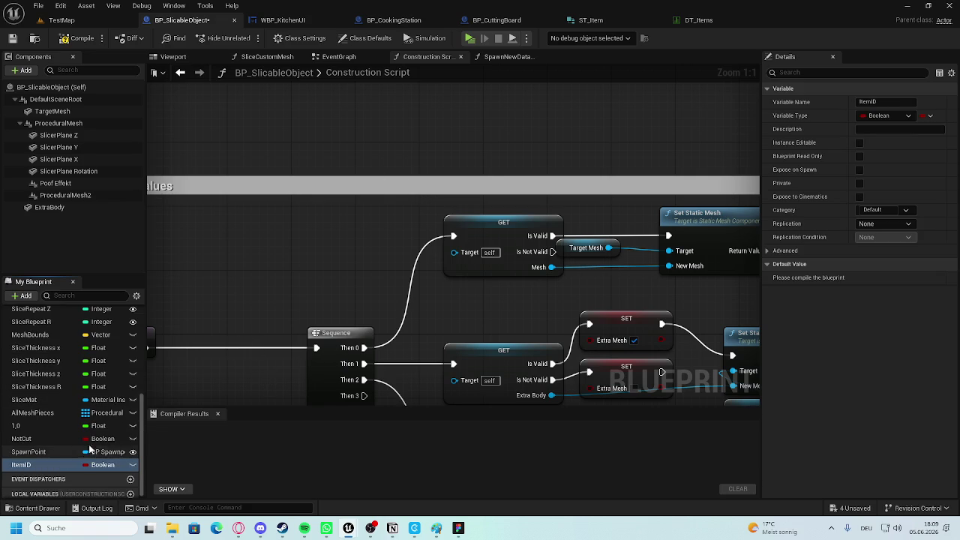
left_click(103, 464)
left_click(107, 335)
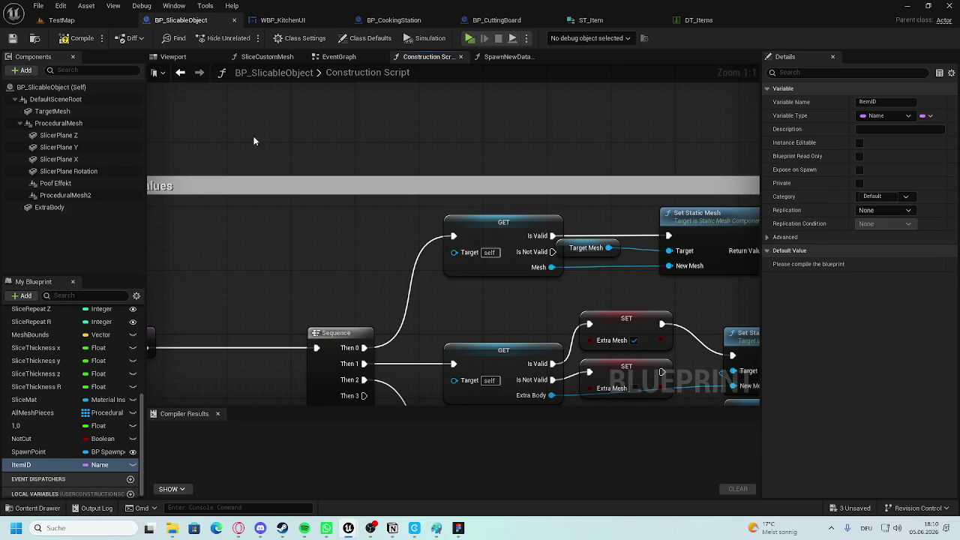
left_click(859, 143)
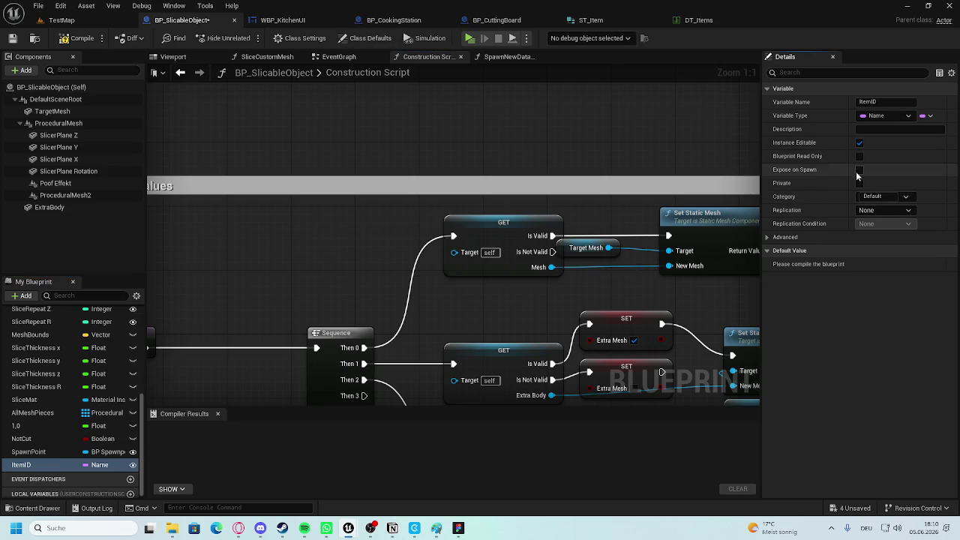
left_click(81, 39)
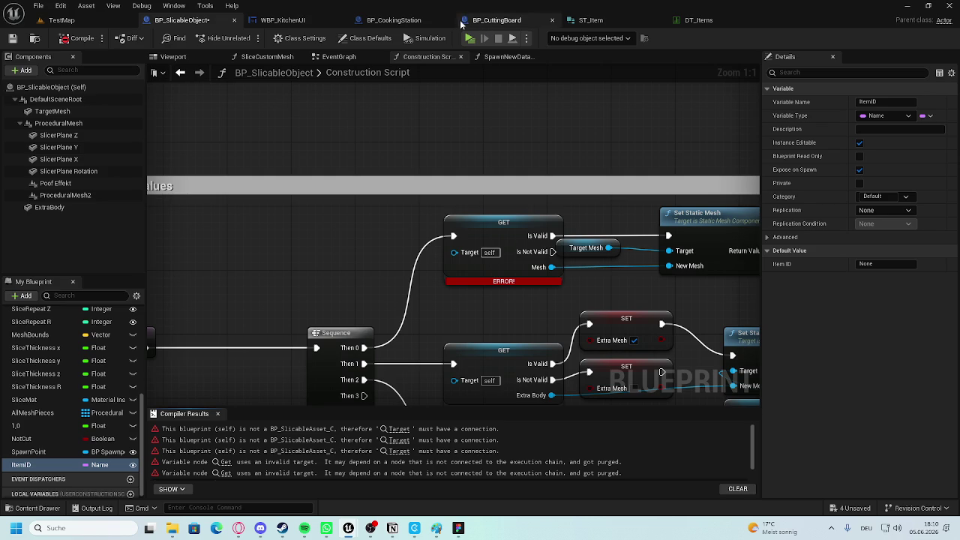
Refresh BP_CuttingBoard's SpawnActor node, feed RecieveItem's Item ID into its Item ID pin, and compile.
left_click(494, 21)
scroll(633, 266, "up", 3)
right_click(591, 155)
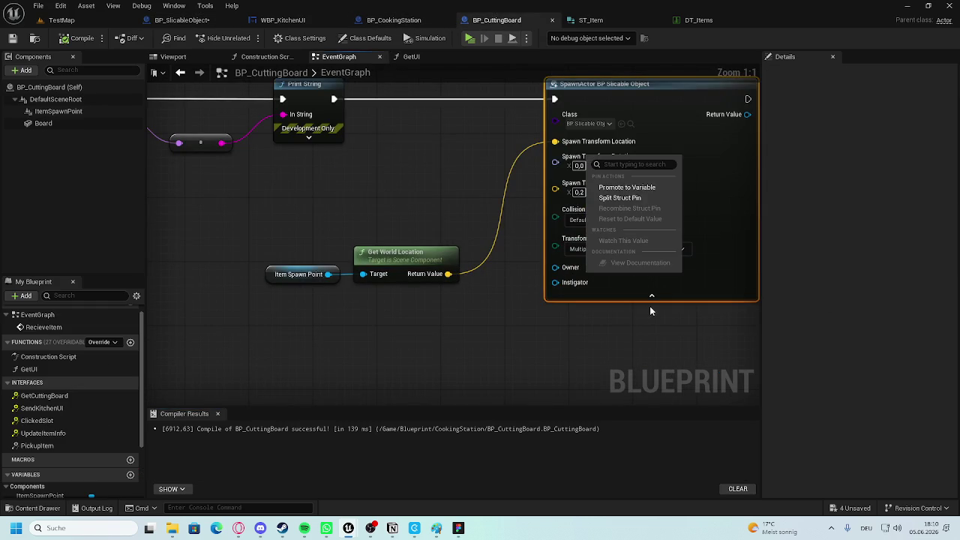
right_click(706, 200)
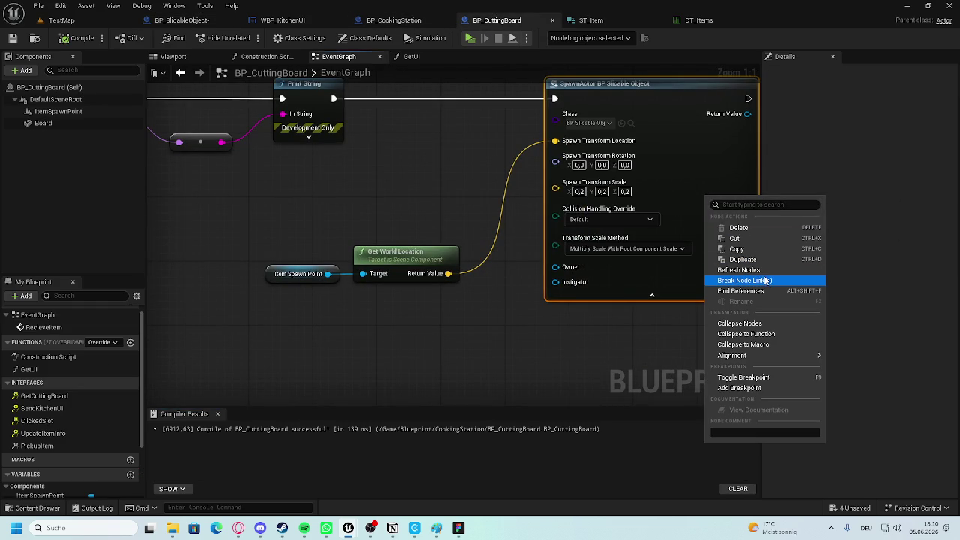
left_click(757, 270)
mouse_move(555, 283)
left_mouse_down()
mouse_move(429, 186)
mouse_move(227, 193)
mouse_move(223, 139)
mouse_move(666, 306)
left_mouse_up()
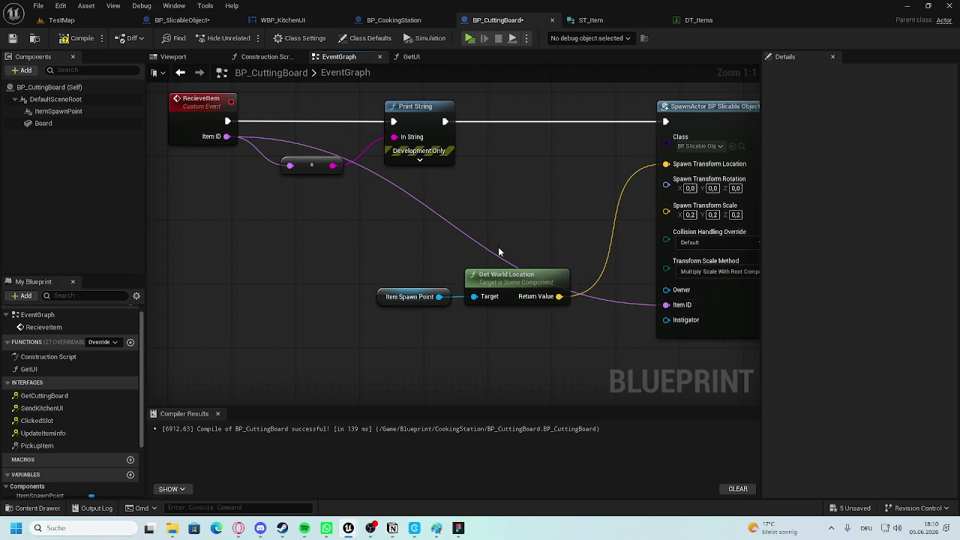
left_click(83, 42)
key("alt+Tab")
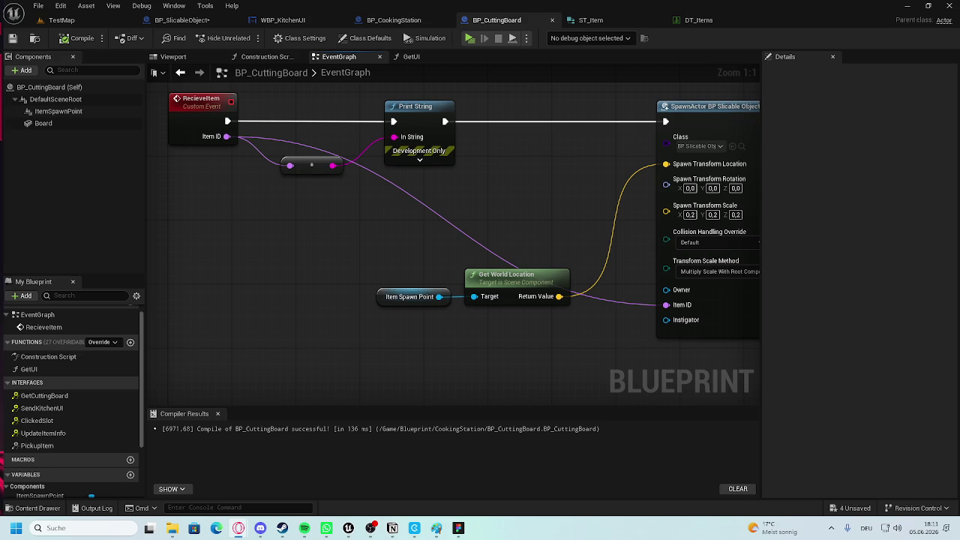
key("alt+Tab")
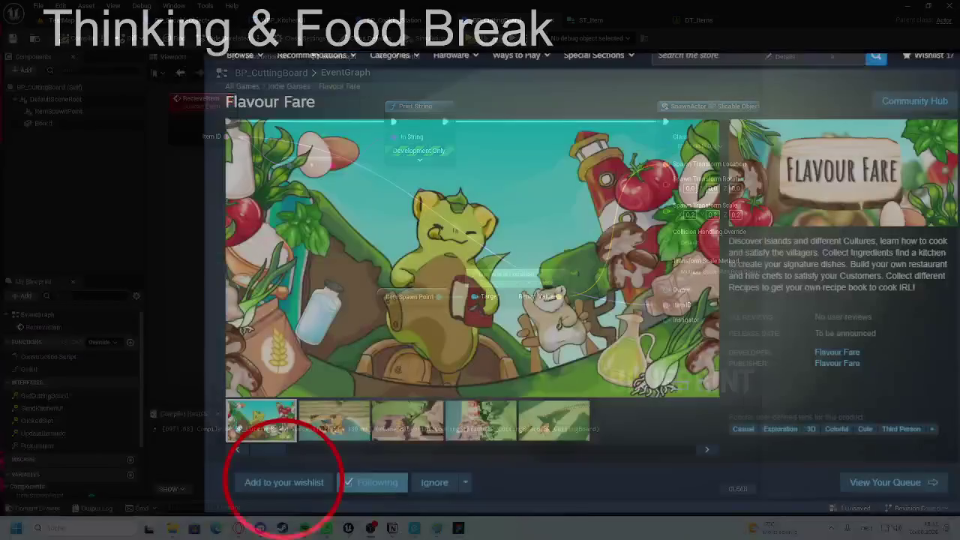
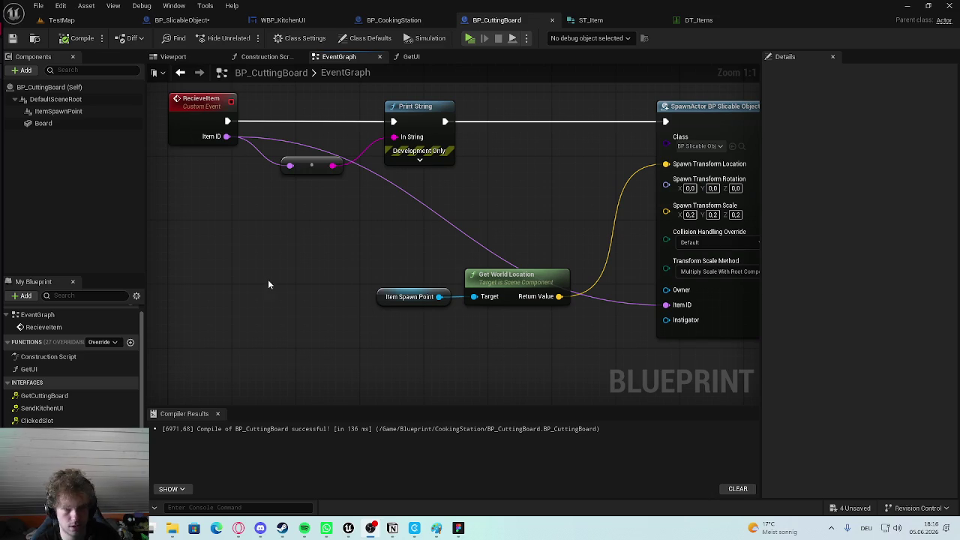
Glance at BP_SlicableObject, then start playing TestMap, triggering the compile-error warning.
scroll(480, 226, "down", 2)
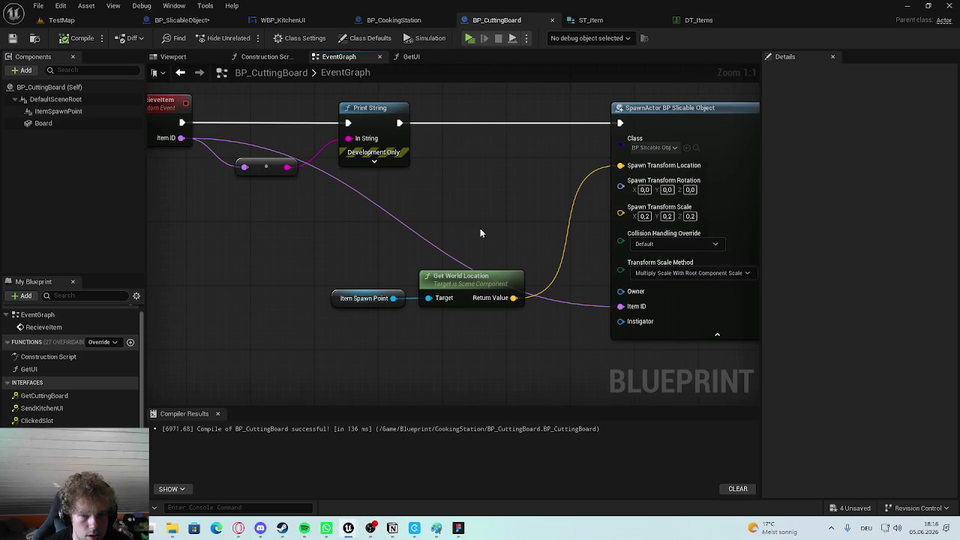
left_click(86, 20)
left_click(180, 20)
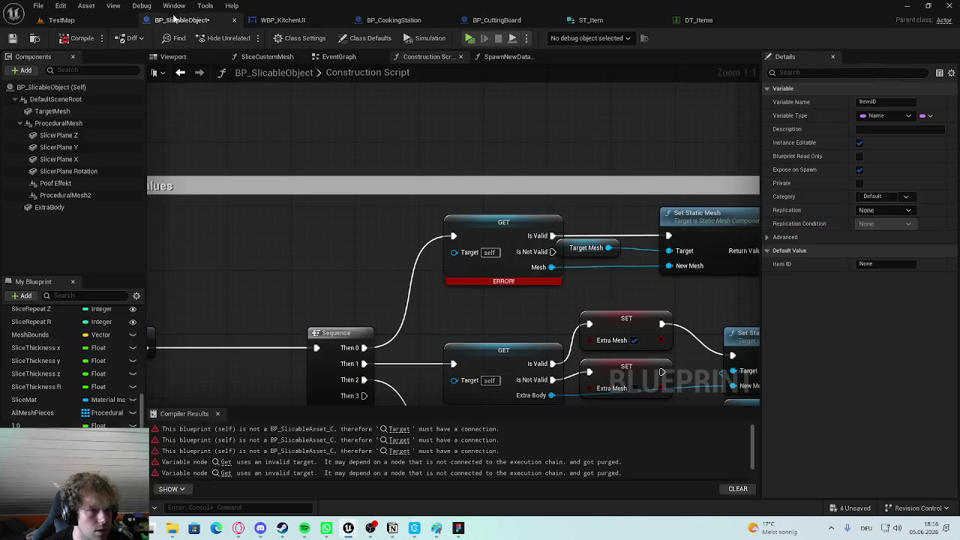
left_click(72, 22)
left_click(248, 38)
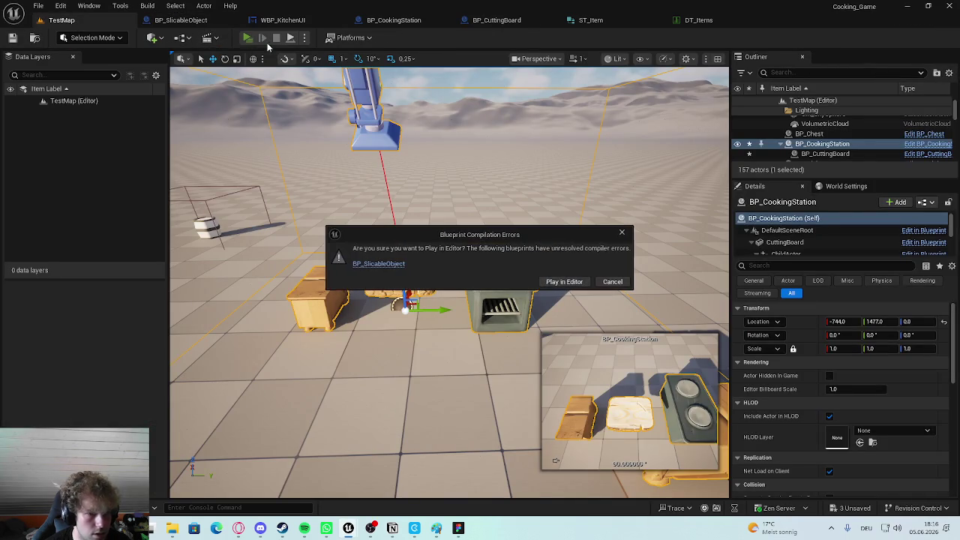
Play anyway despite the errors and walk the character to the stove and counters.
left_click(566, 279)
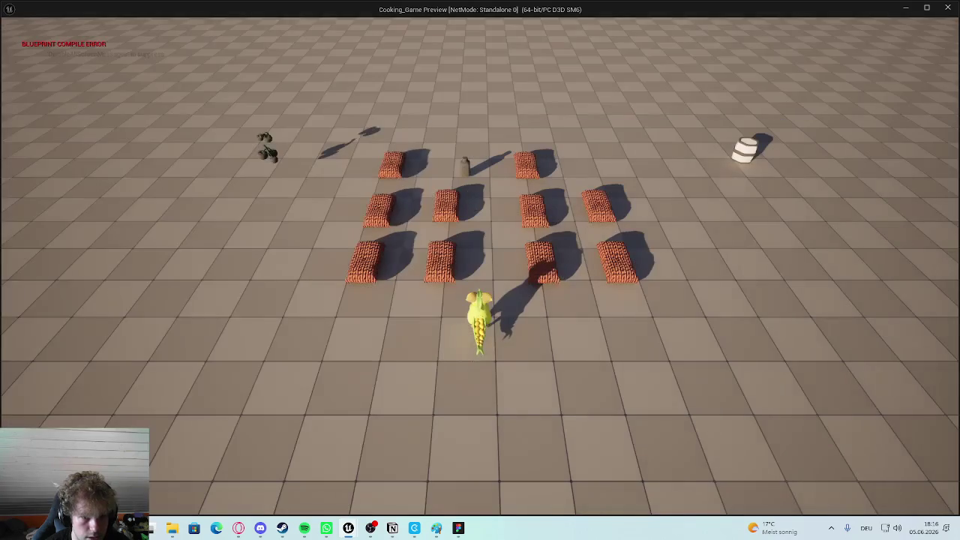
key("d")
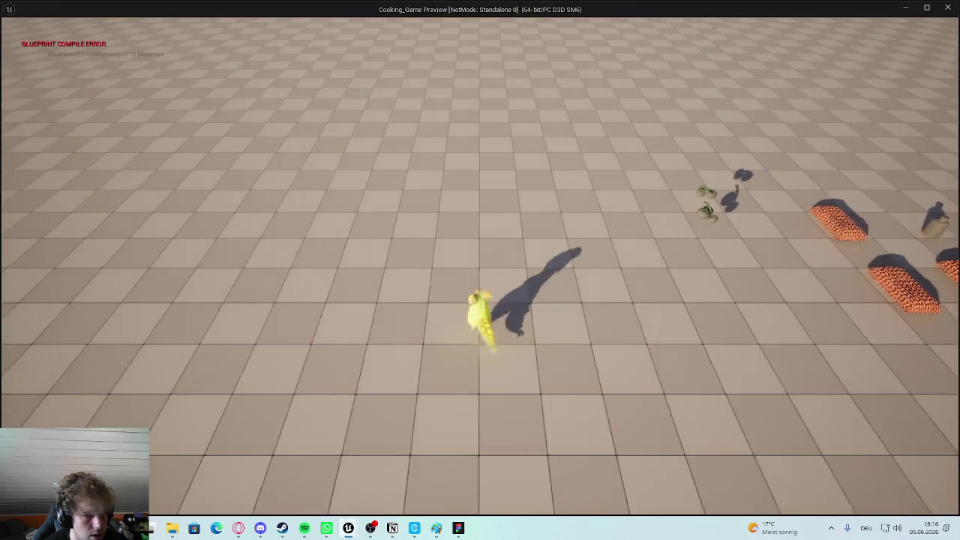
key("d")
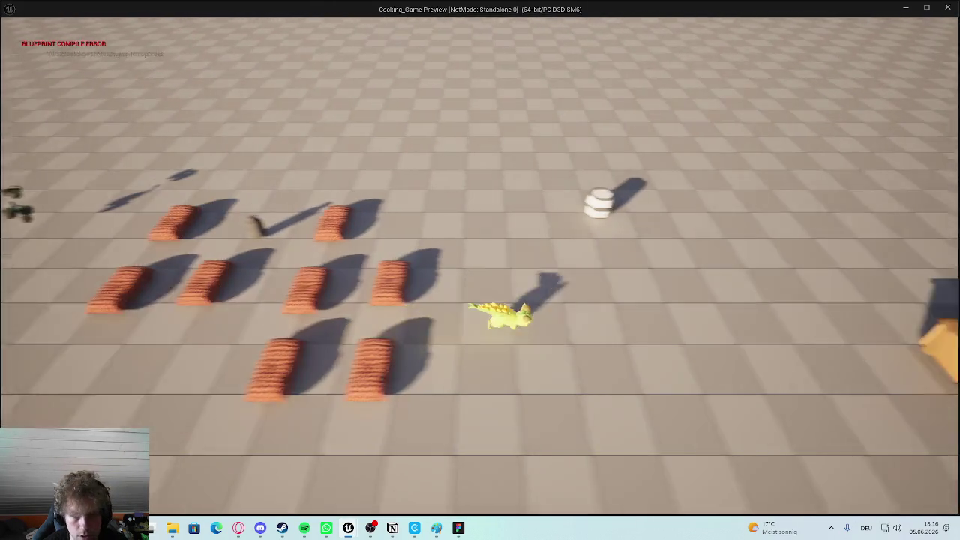
Open the inventory, spawn a tomato, then stop the play session.
key("Tab")
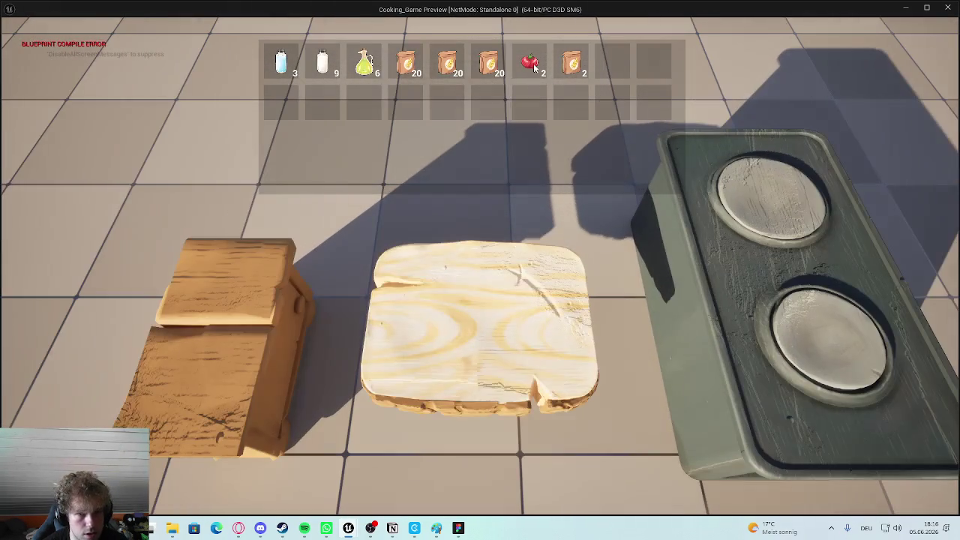
left_click(530, 67)
left_click(475, 173)
double_click(474, 174)
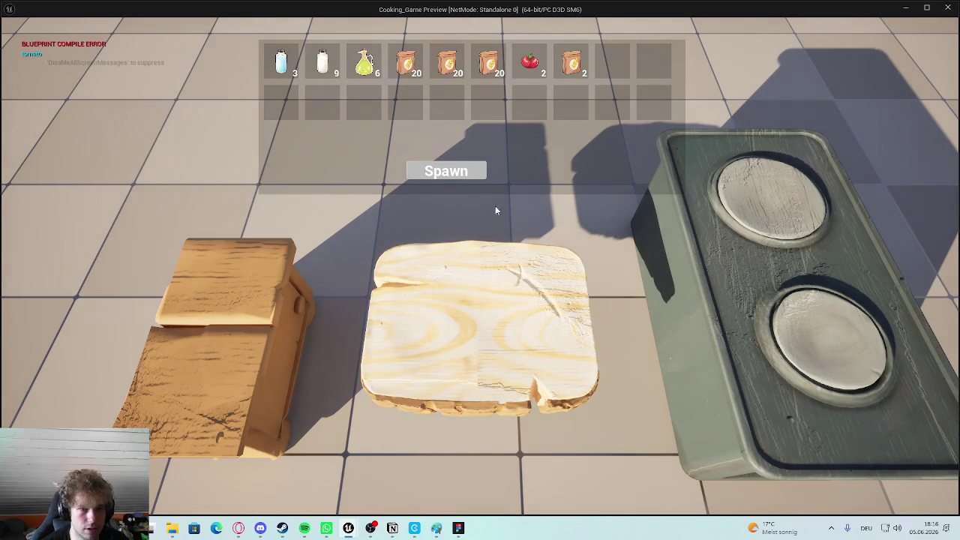
key("Escape")
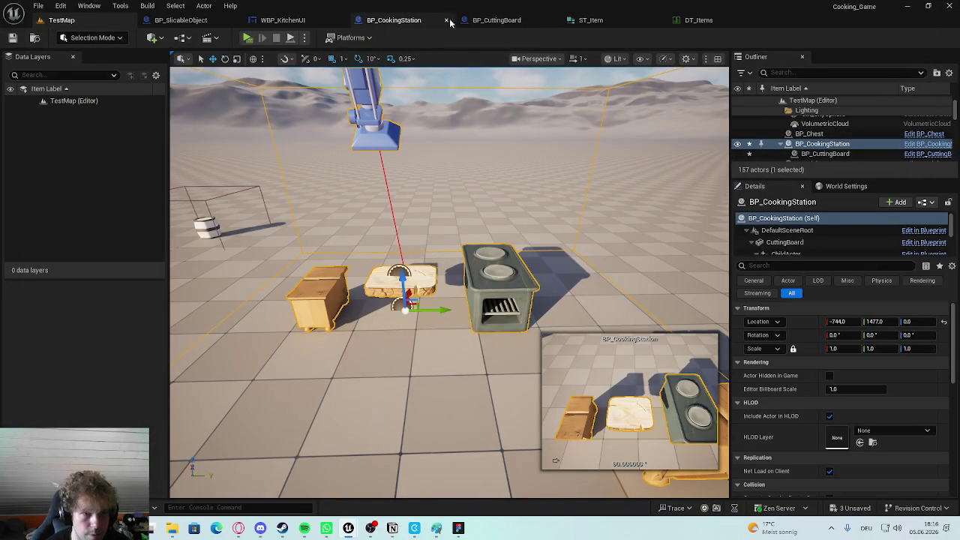
Drag an Item ID getter into BP_SlicableObject's Construction Script.
left_click(196, 21)
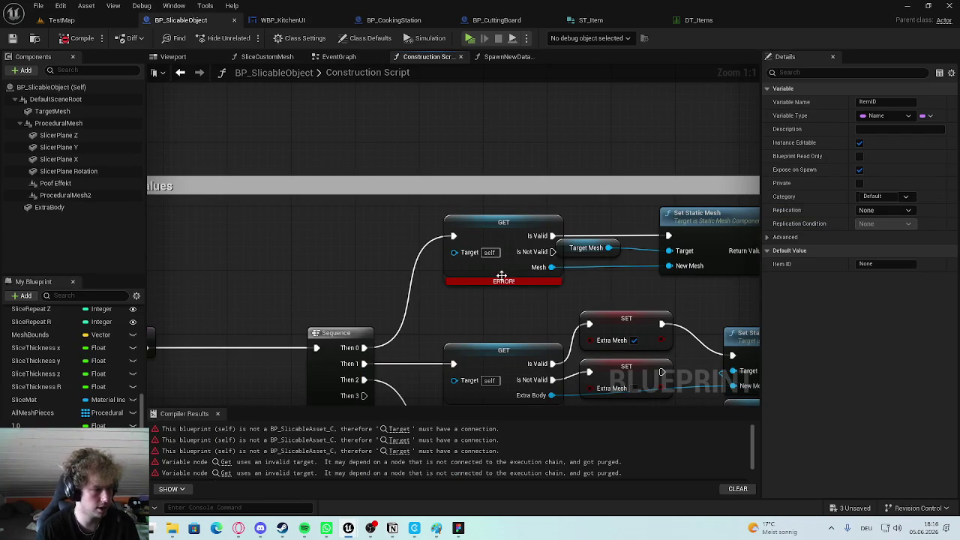
scroll(486, 321, "down", 2)
scroll(472, 254, "up", 2)
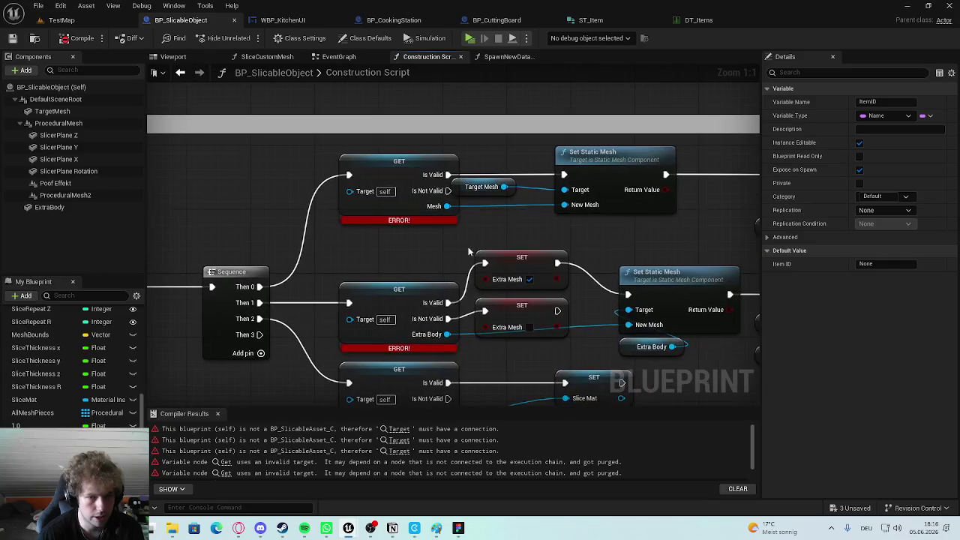
scroll(75, 360, "down", 1)
left_click_drag(45, 306, 195, 168)
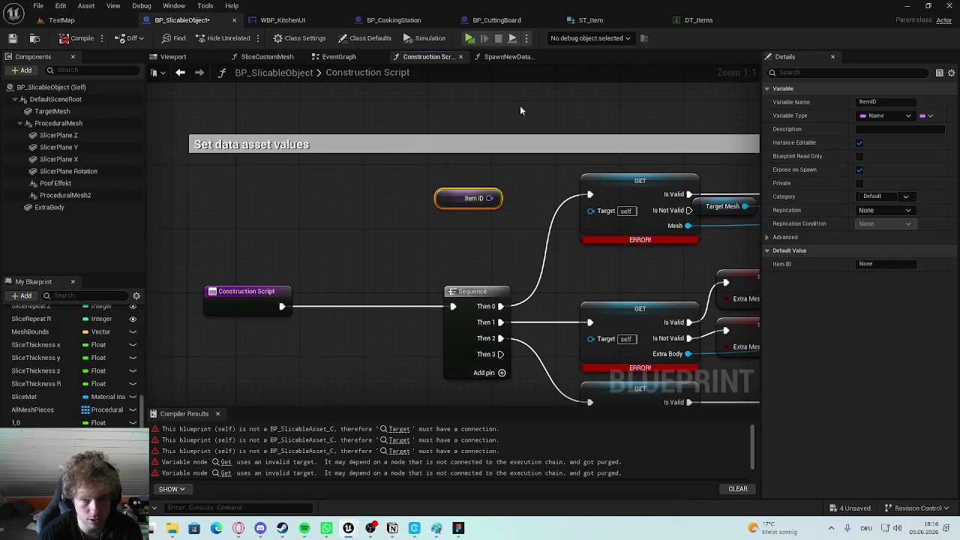
Check BP_CuttingBoard, then pan BP_SlicableObject's graph to the set values comment area.
left_click(484, 22)
scroll(641, 390, "up", 2)
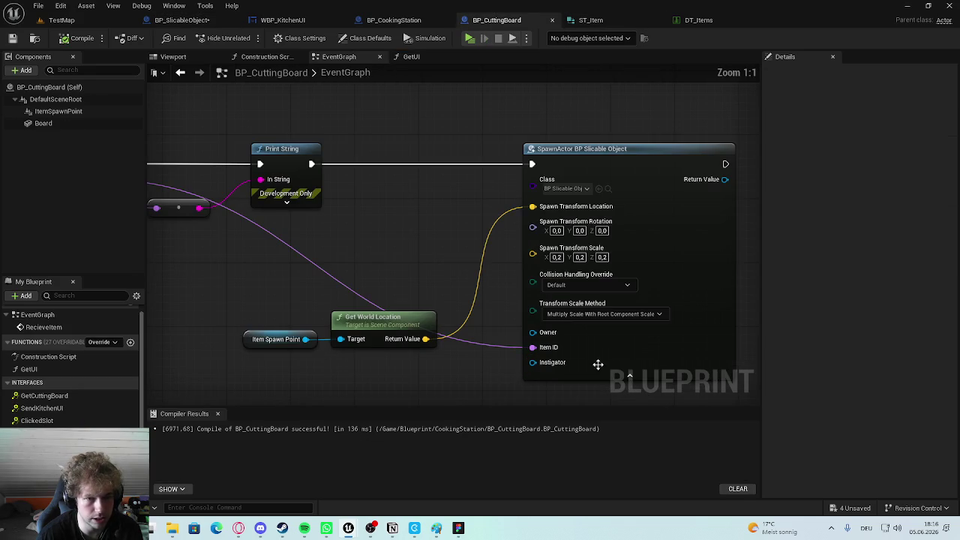
left_click(225, 21)
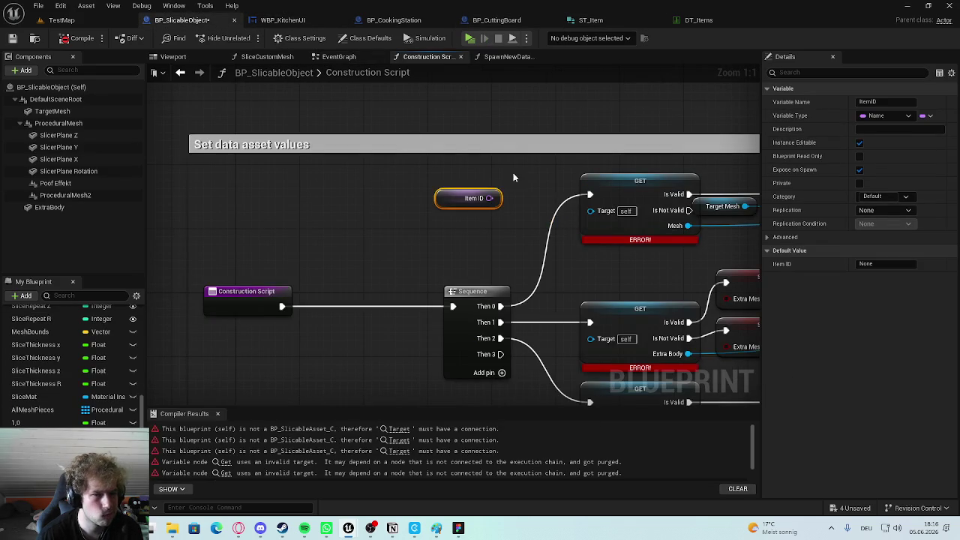
scroll(500, 174, "up", 2)
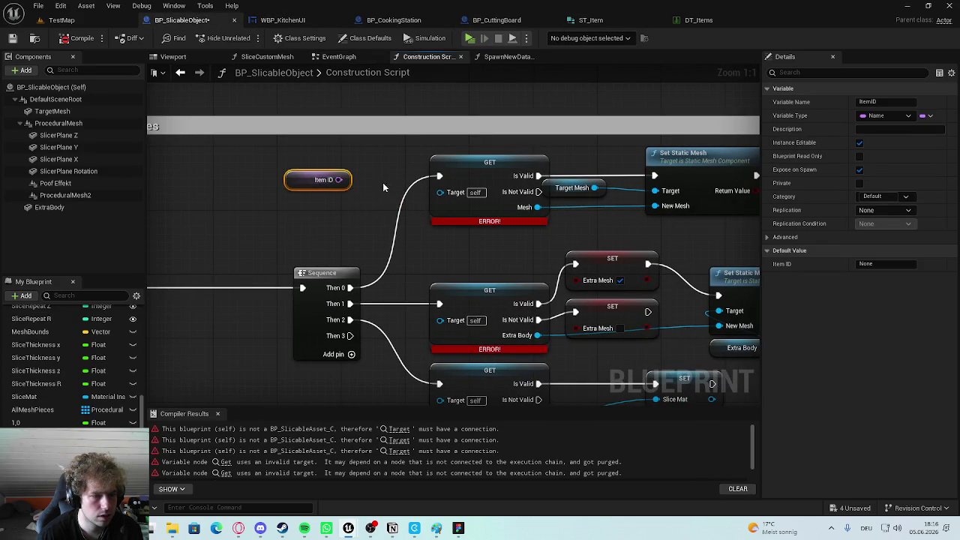
scroll(383, 182, "down", 4)
scroll(525, 259, "down", 2)
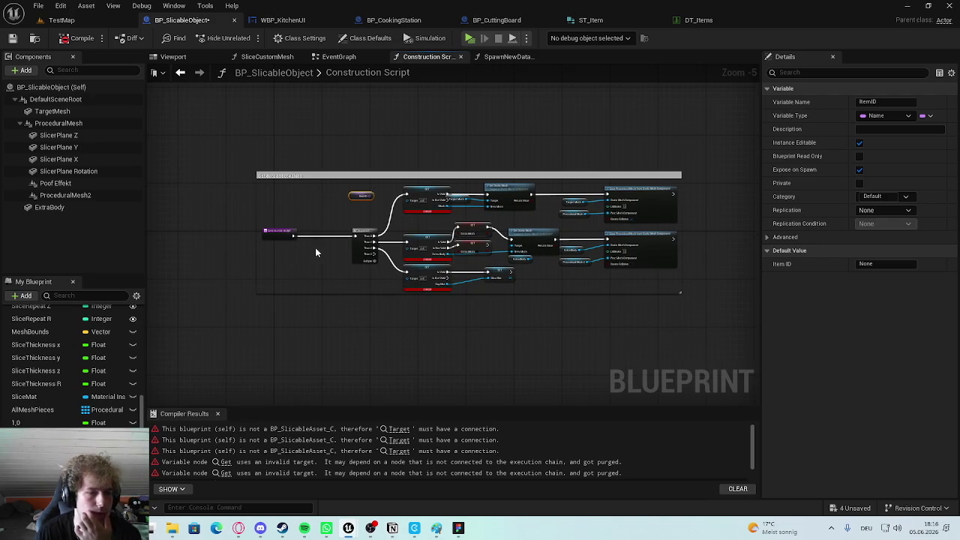
scroll(298, 259, "up", 2)
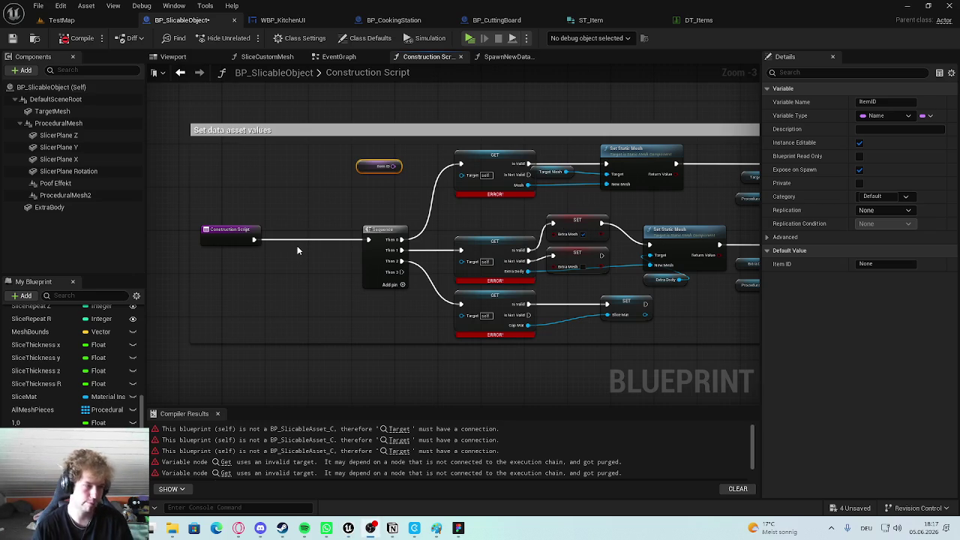
left_click_drag(298, 212, 291, 210)
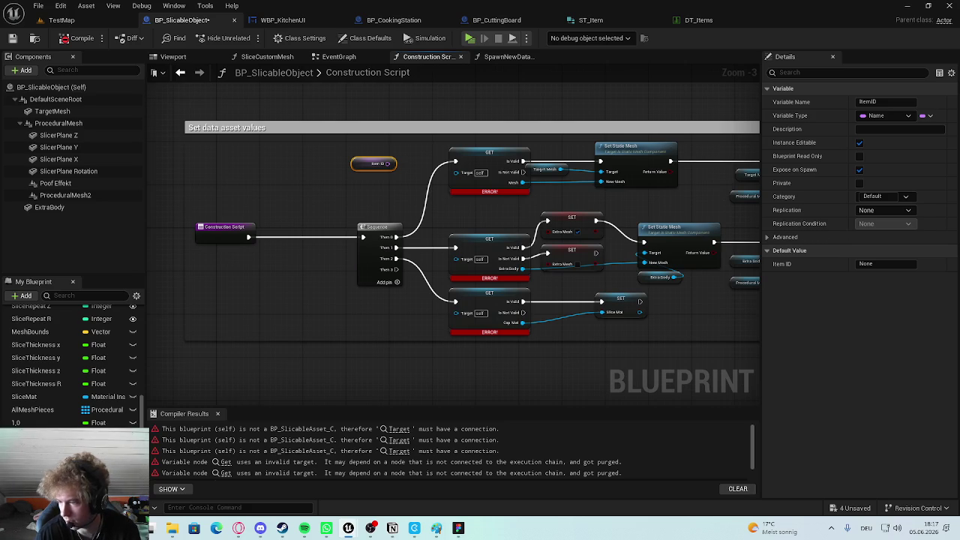
scroll(399, 215, "up", 9)
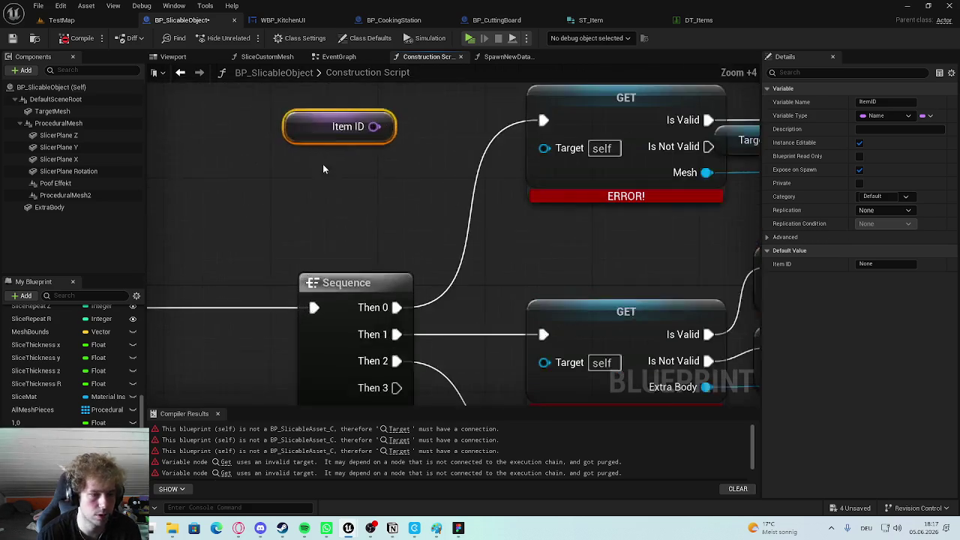
scroll(313, 254, "down", 6)
mouse_move(185, 237)
left_mouse_down()
mouse_move(347, 241)
mouse_move(324, 257)
mouse_move(364, 244)
left_mouse_up()
Add a Get Data Table Row node by searching 'get data tabl'.
type("get date")
key("BackSpace")
type("a r")
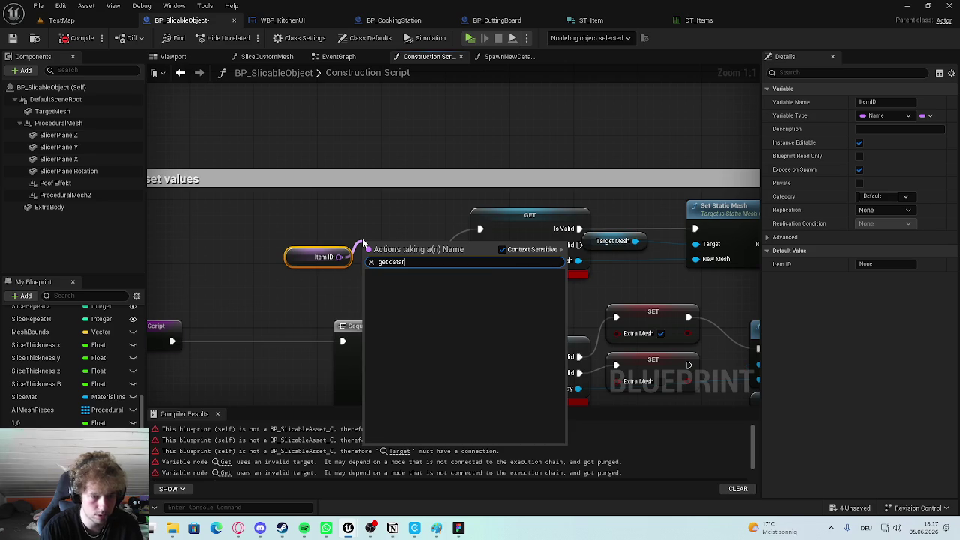
type("tabl")
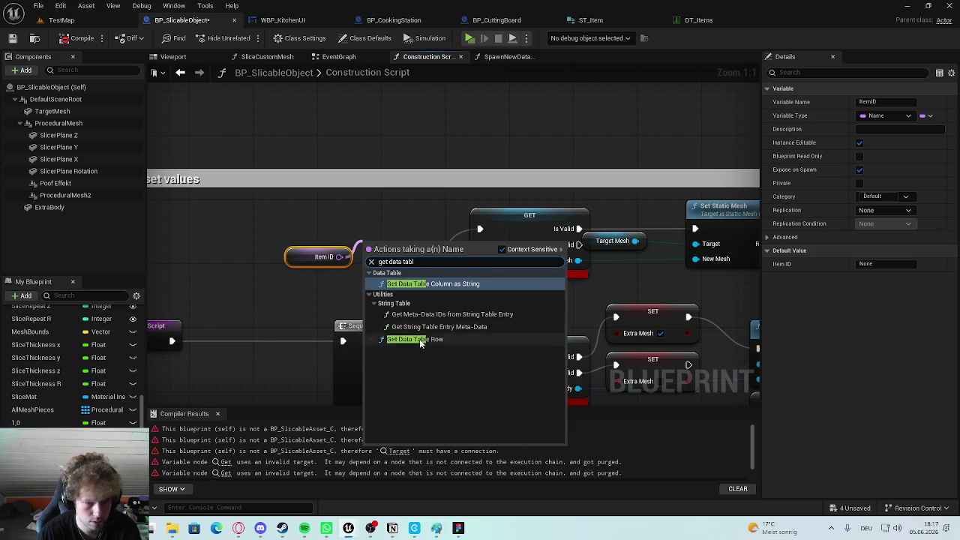
left_click(415, 340)
mouse_move(367, 282)
left_mouse_down()
mouse_move(413, 237)
mouse_move(410, 192)
left_mouse_up()
left_click(358, 205)
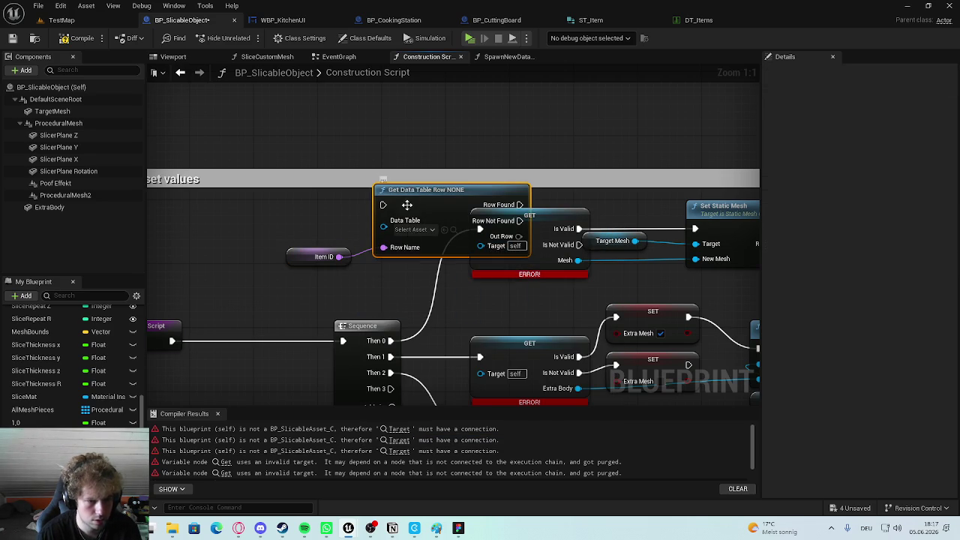
left_click(395, 289)
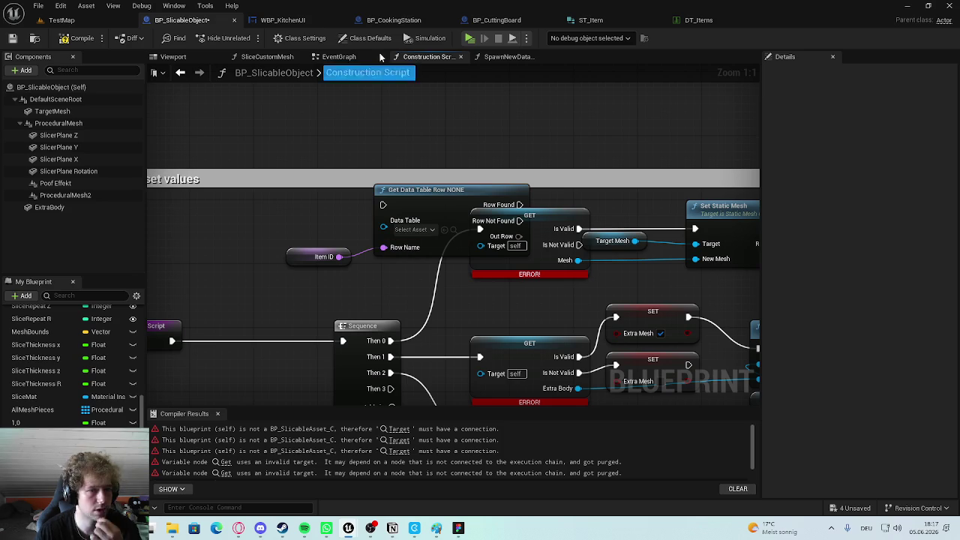
After checking the DT_Items table, set the node's data table to DT_Items.
left_click(719, 20)
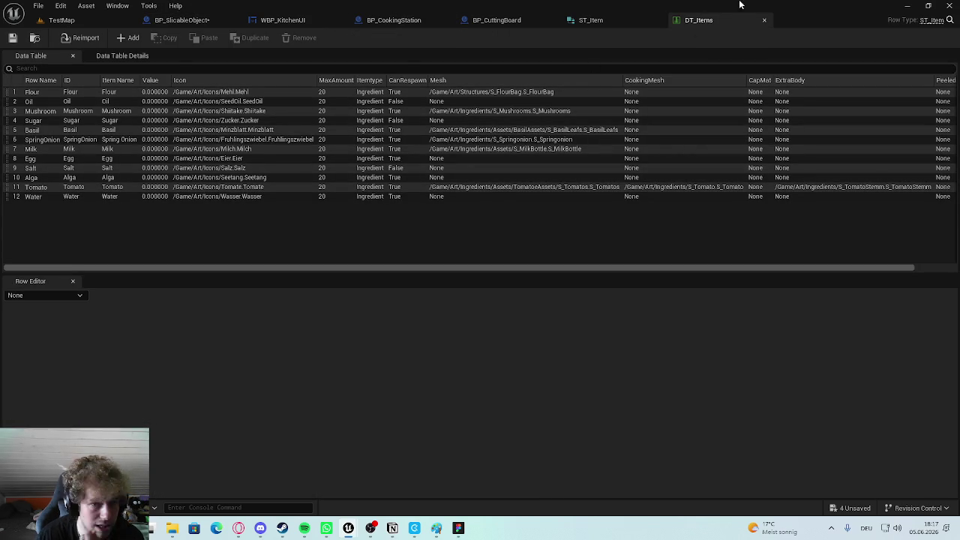
left_click(197, 21)
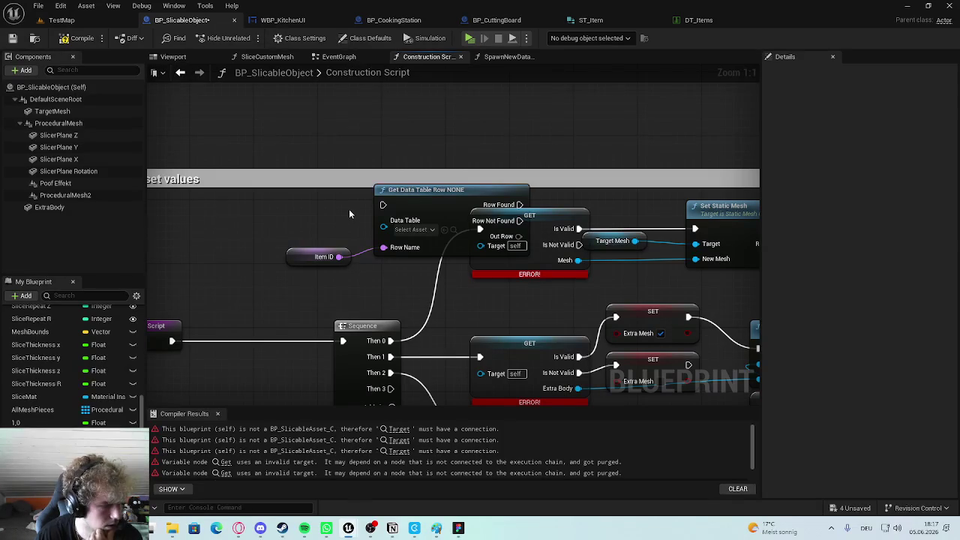
left_click(415, 231)
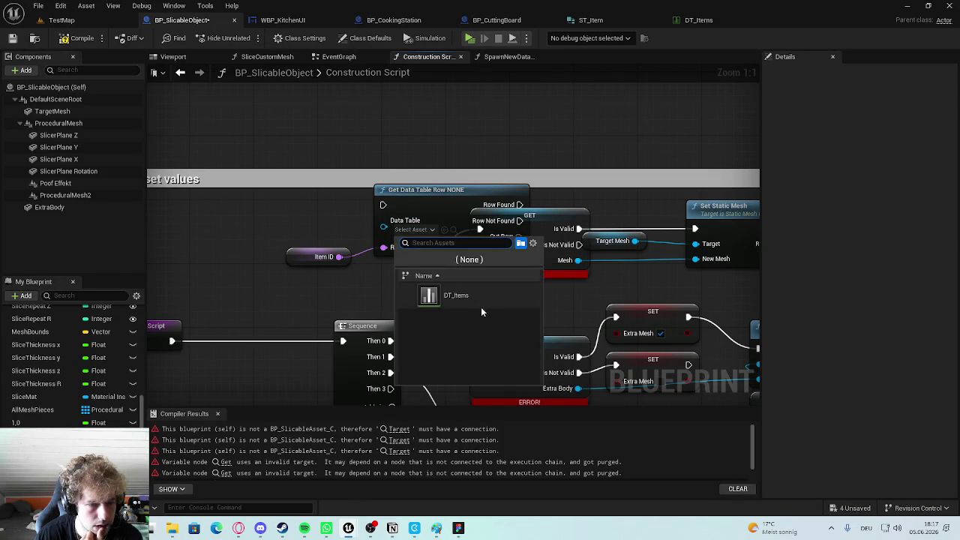
left_click(430, 296)
mouse_move(480, 194)
left_mouse_down()
mouse_move(466, 197)
mouse_move(472, 202)
mouse_move(493, 123)
left_mouse_up()
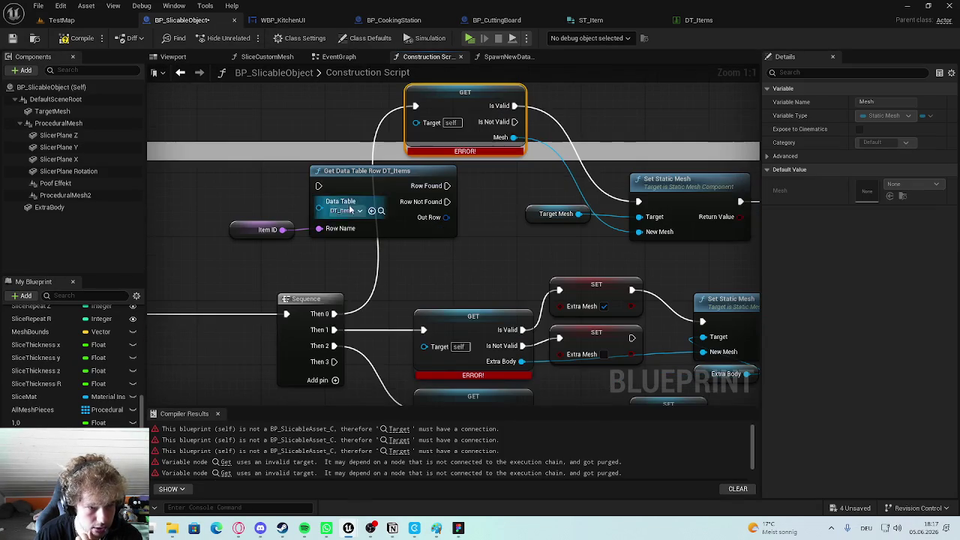
mouse_move(334, 313)
left_mouse_down()
mouse_move(318, 185)
mouse_move(438, 177)
mouse_move(430, 182)
mouse_move(486, 225)
mouse_move(550, 209)
left_mouse_up()
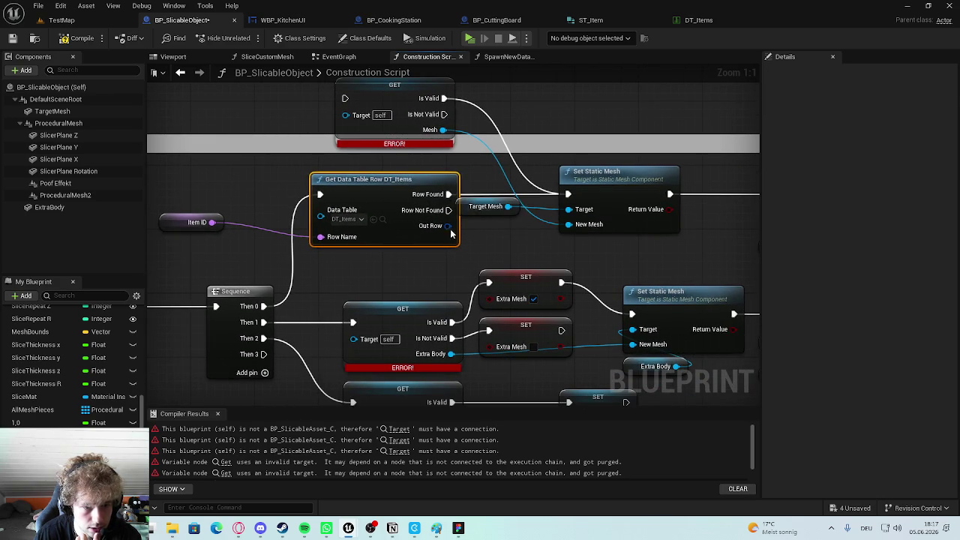
Split the Out Row struct pin into its fields and reposition the node.
right_click(451, 234)
left_click(480, 281)
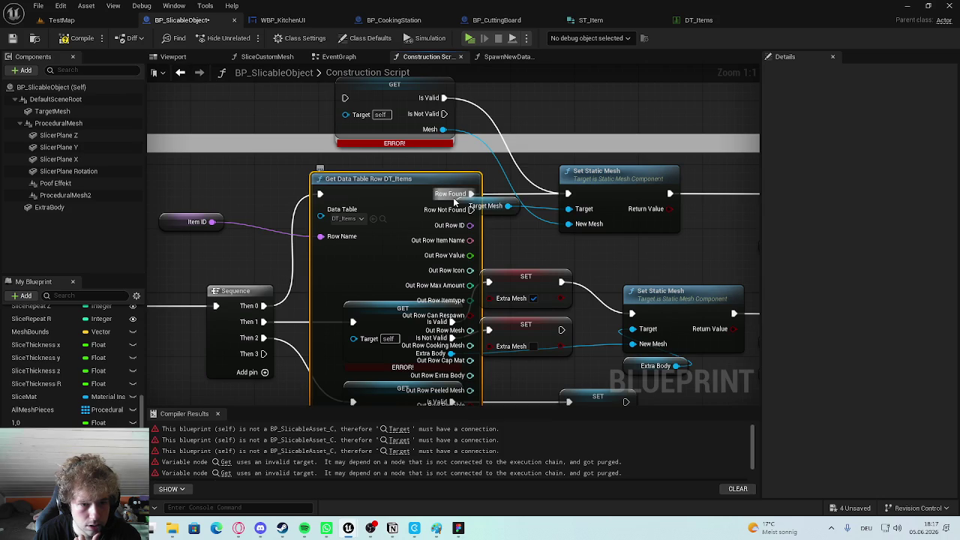
scroll(426, 186, "down", 3)
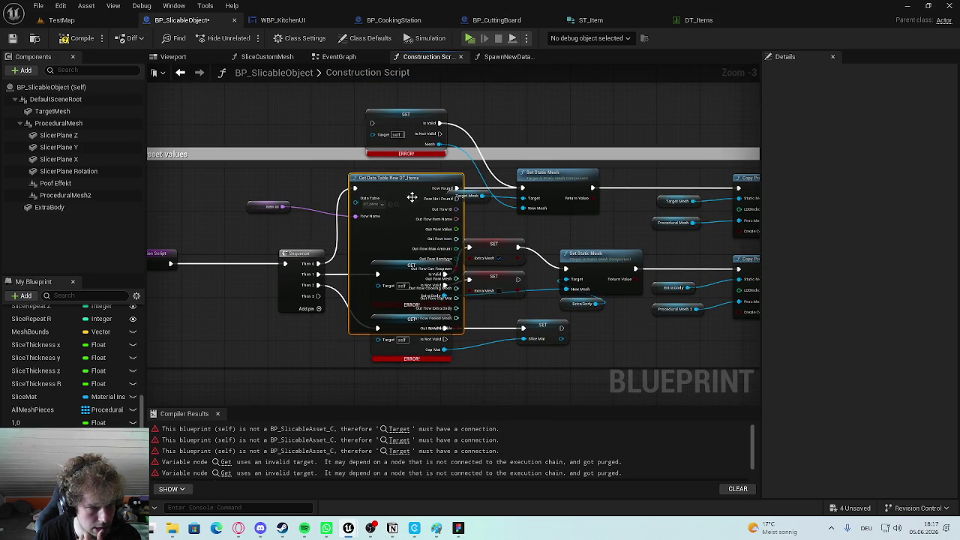
left_click_drag(412, 199, 288, 68)
scroll(476, 344, "up", 3)
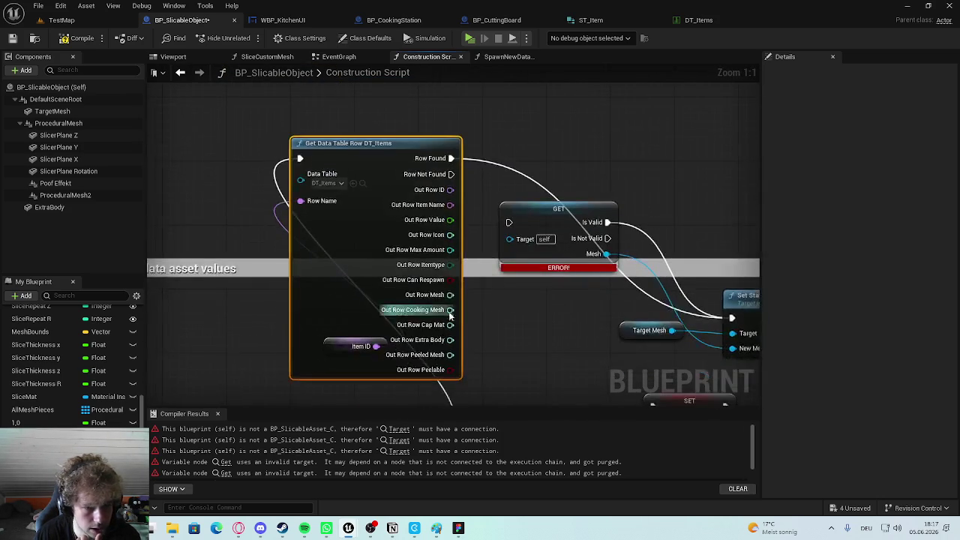
scroll(457, 318, "down", 5)
left_click_drag(351, 186, 455, 216)
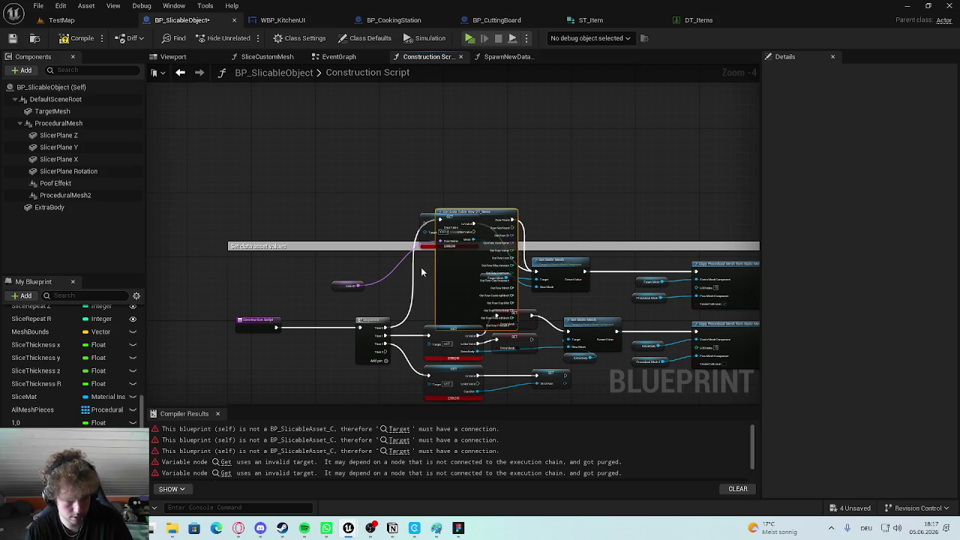
Undo the struct pin split and pin link to restore the node.
key("ctrl+z")
key("ctrl+z")
key("ctrl+z")
key("ctrl+z")
key("ctrl+z")
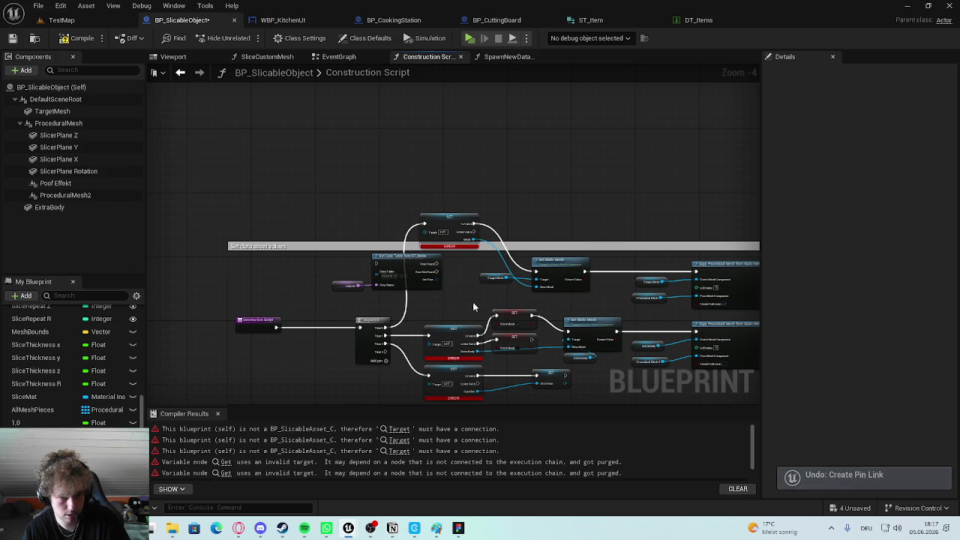
key("ctrl+z")
key("ctrl+z")
key("ctrl+z")
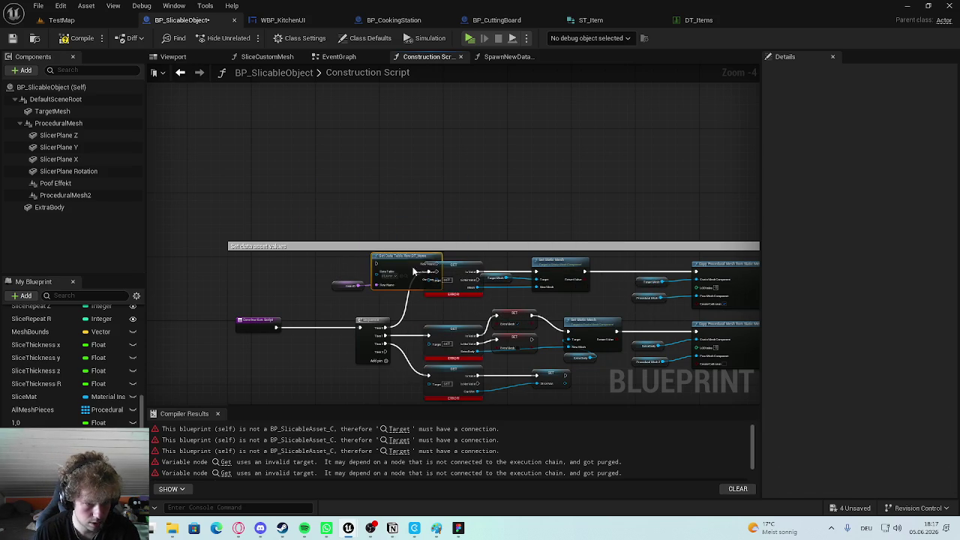
left_click_drag(330, 254, 447, 300)
Move Item ID and Get Data Table Row out of the comment; shift Construction Script top-left.
left_click_drag(405, 260, 449, 116)
scroll(420, 142, "up", 2)
right_click(398, 159)
left_click(377, 147)
left_click(360, 207)
left_click_drag(365, 218, 270, 302)
left_click(270, 302)
mouse_move(329, 389)
left_mouse_down()
mouse_move(364, 128)
mouse_move(315, 101)
left_mouse_up()
Paste a Sequence after Construction Script and wire Then 0 into Get Data Table Row.
left_click(450, 373)
mouse_move(417, 227)
left_mouse_down()
mouse_move(437, 116)
mouse_move(400, 349)
left_mouse_up()
key("ctrl+v")
left_click_drag(379, 247, 360, 223)
left_click_drag(293, 247, 360, 236)
left_click_drag(330, 201, 412, 165)
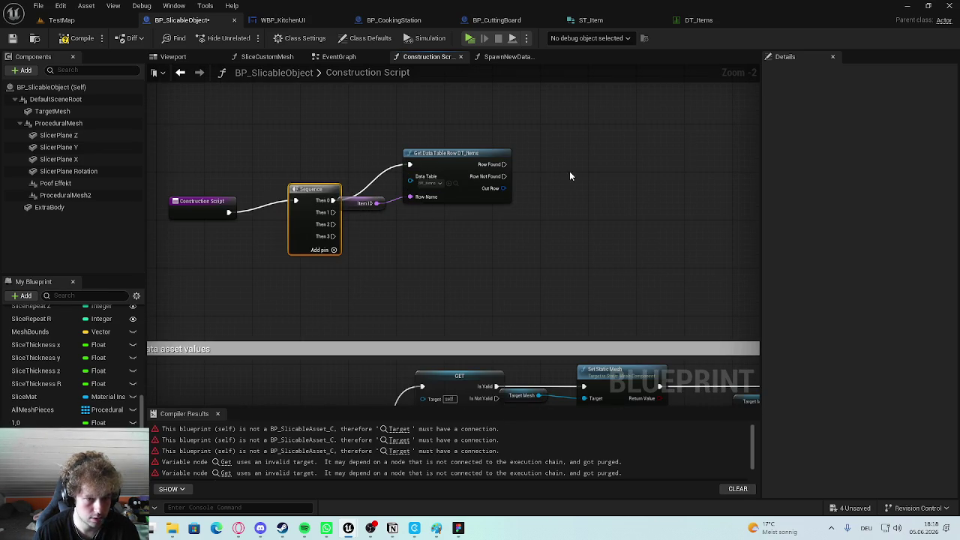
Arrange Item ID to the left of Get Data Table Row, up and right.
left_click_drag(575, 174, 375, 207)
left_click_drag(438, 162, 475, 110)
left_click(450, 206)
left_click_drag(371, 145, 333, 139)
left_click(495, 199)
mouse_move(545, 270)
left_mouse_down()
mouse_move(402, 123)
mouse_move(422, 180)
mouse_move(418, 131)
mouse_move(443, 252)
left_mouse_up()
right_click(418, 174)
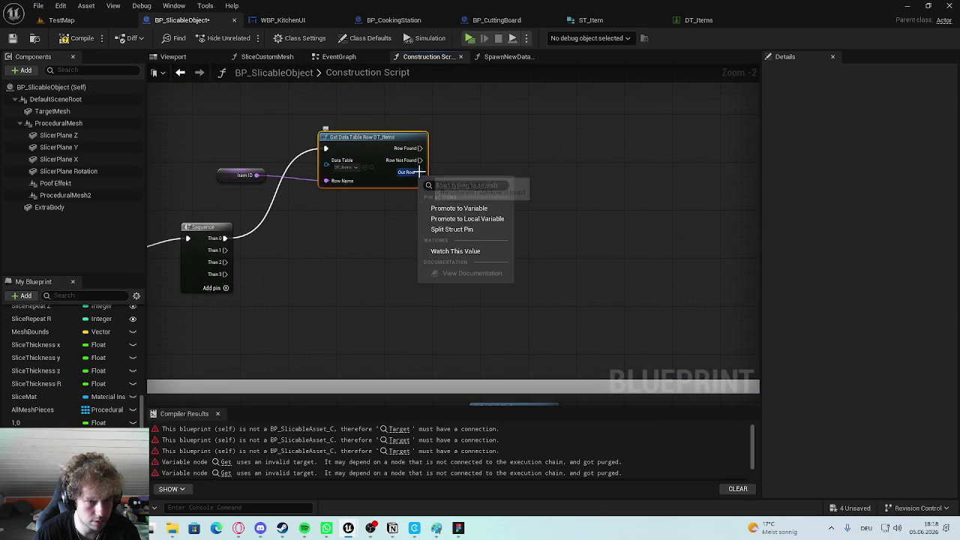
Break Out Row with a Break ST Item node showing only the CookingMesh pin.
left_click_drag(420, 173, 461, 177)
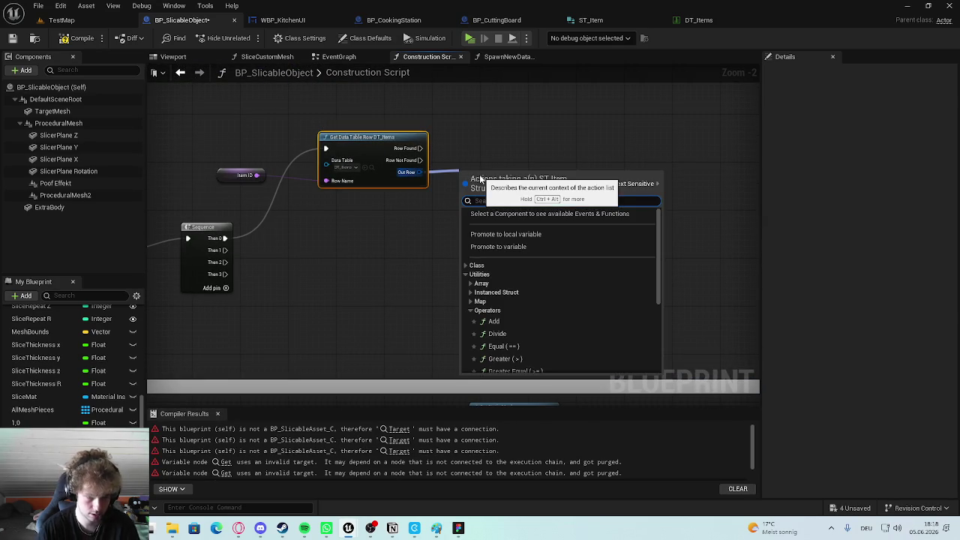
type("break")
left_click(531, 217)
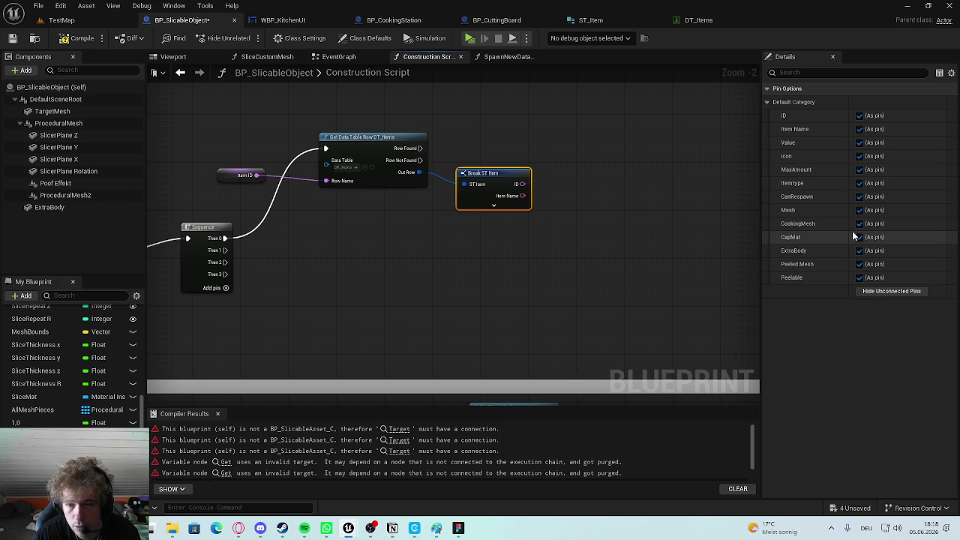
left_click(891, 291)
left_click(860, 223)
left_click_drag(571, 225, 526, 208)
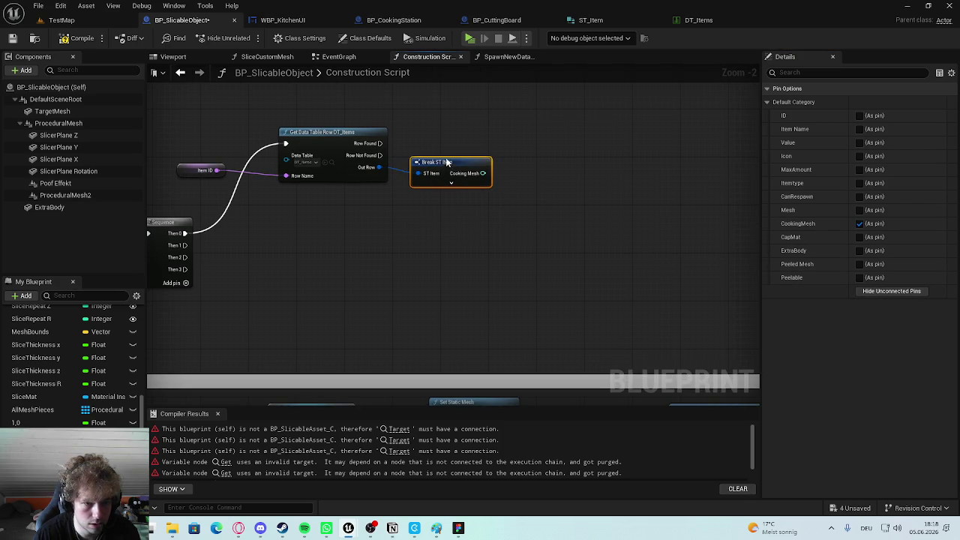
left_click(466, 188)
scroll(466, 188, "down", 2)
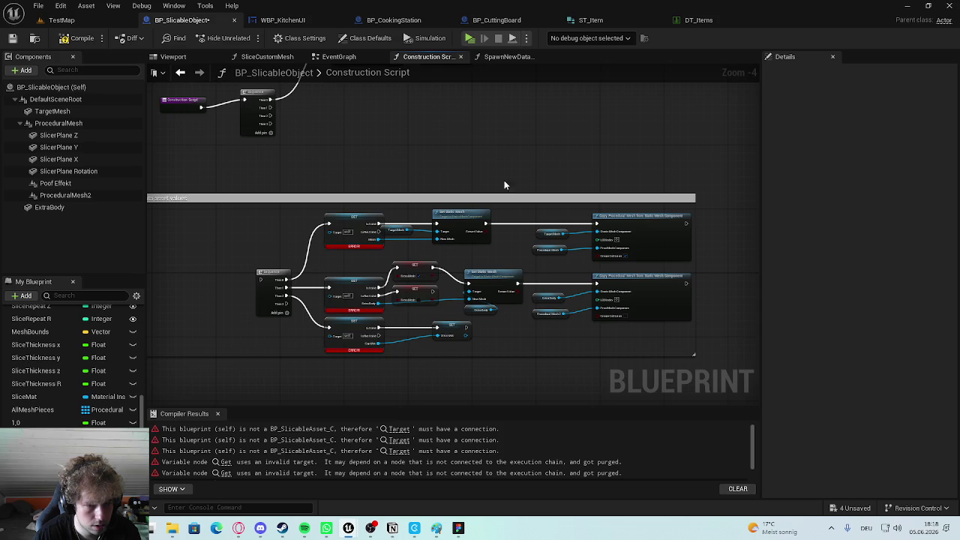
scroll(402, 234, "up", 4)
Feed Cooking Mesh into Load Asset Blocking and run it from Row Found.
left_click_drag(376, 304, 447, 278)
type("load")
left_click(503, 328)
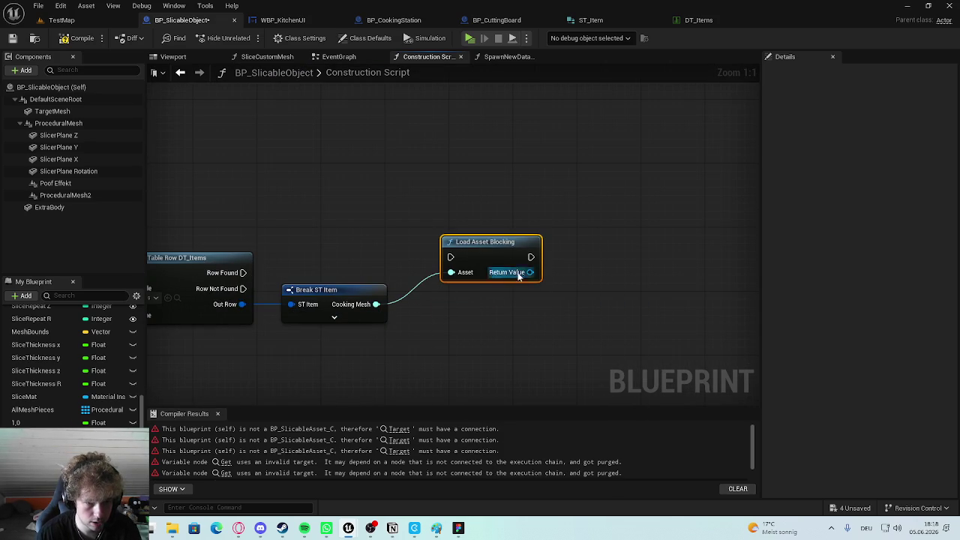
key("Delete")
left_click_drag(409, 296, 461, 282)
type("as")
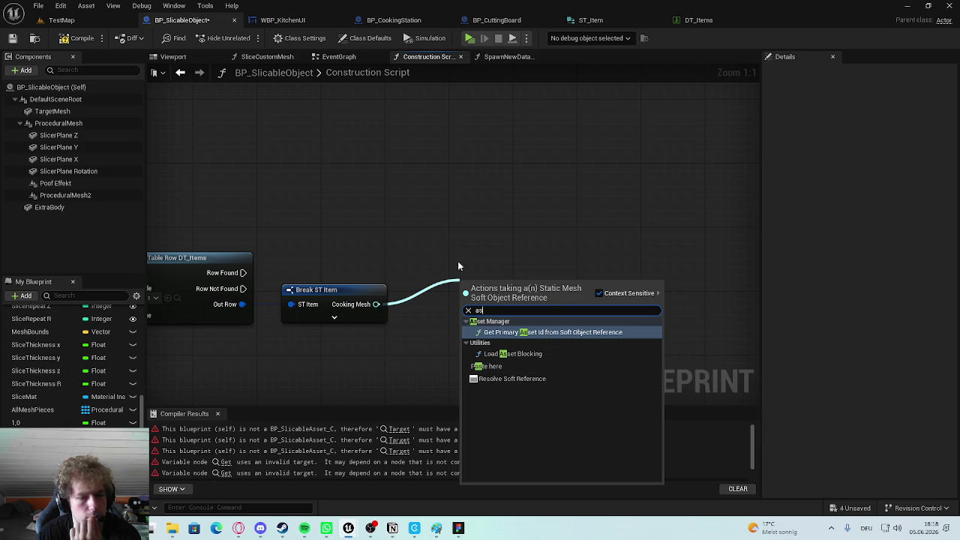
left_click(376, 306)
left_click_drag(376, 306, 459, 282)
type("load")
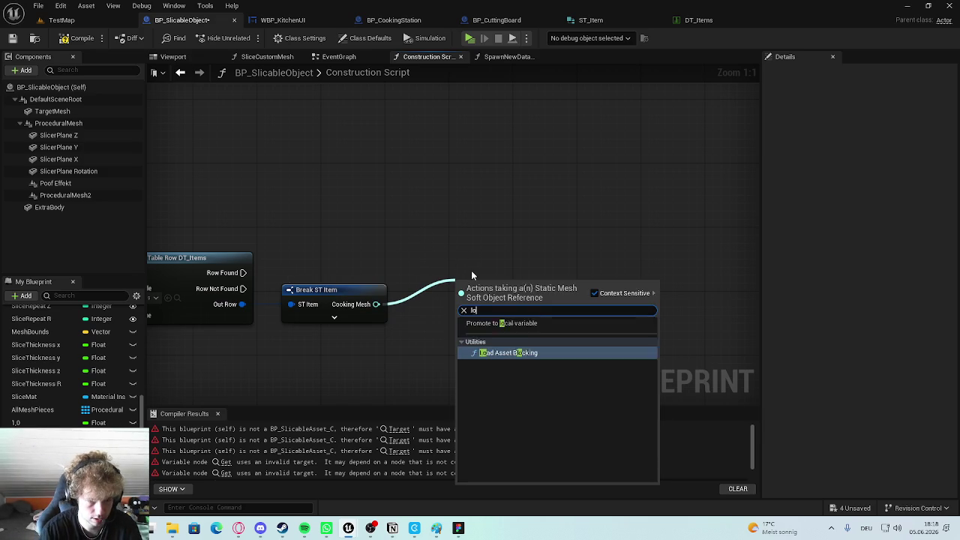
left_click(498, 332)
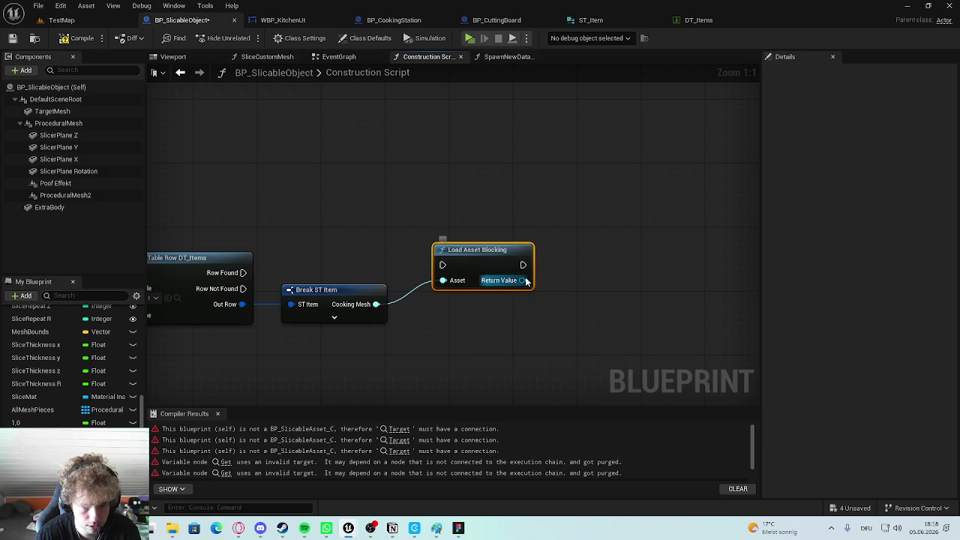
left_click_drag(243, 273, 497, 262)
left_click(417, 225)
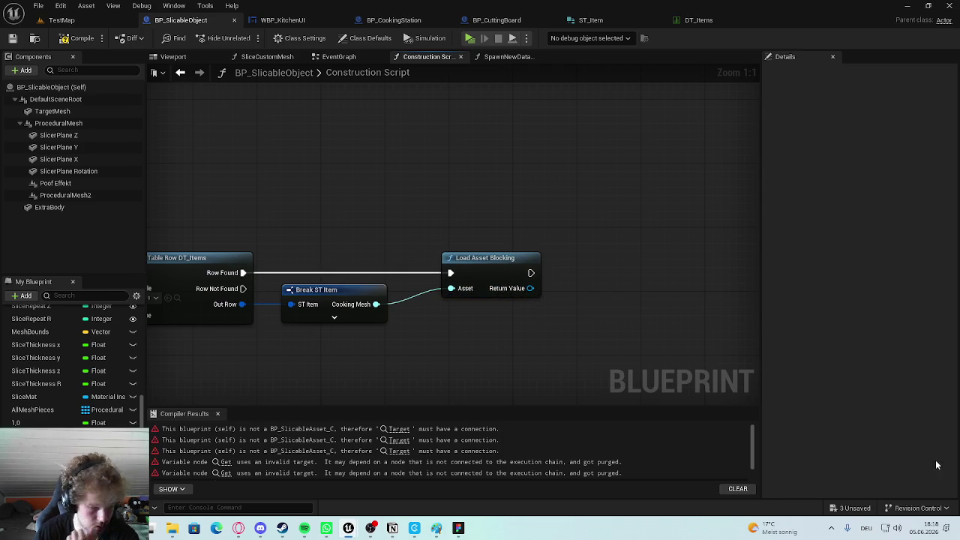
key("alt+Tab")
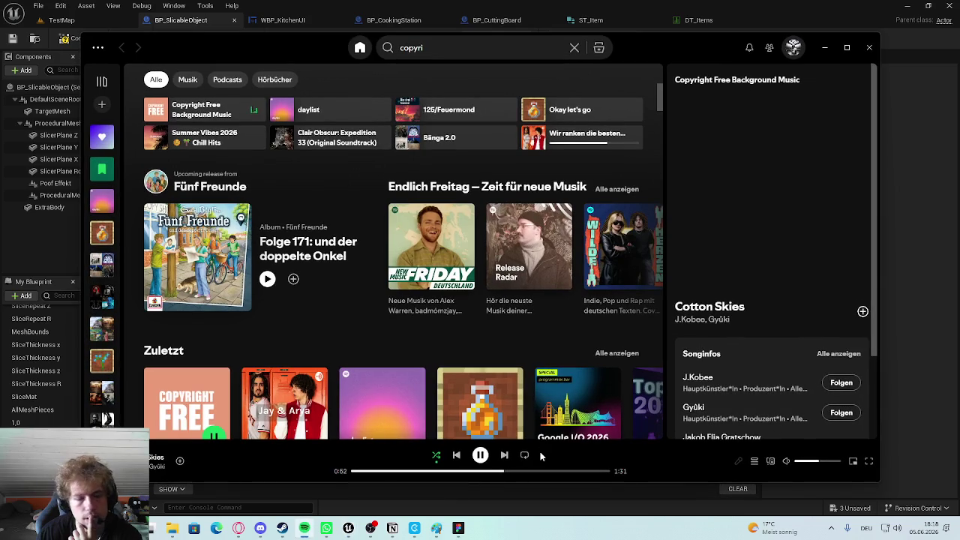
Lower the Spotify music volume and minimise the player.
left_click(808, 462)
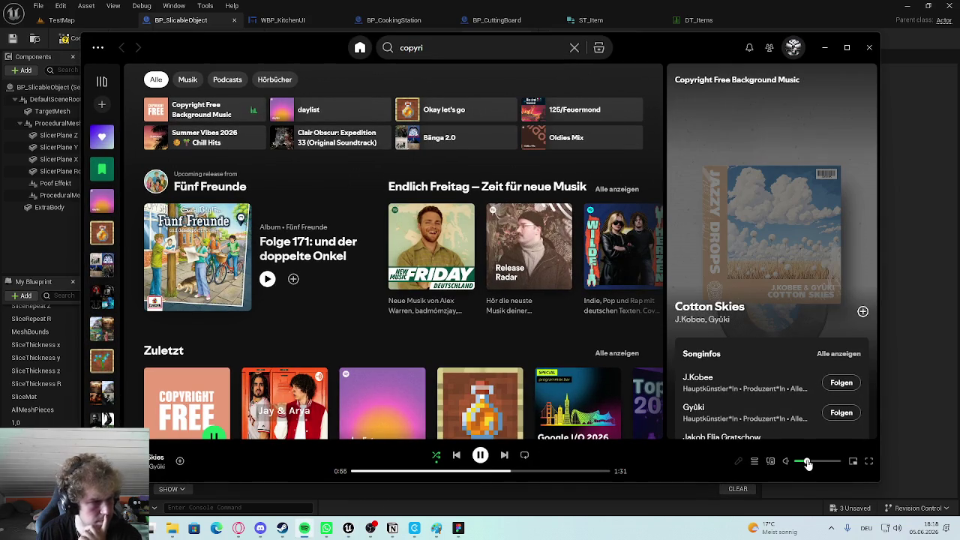
left_click(825, 47)
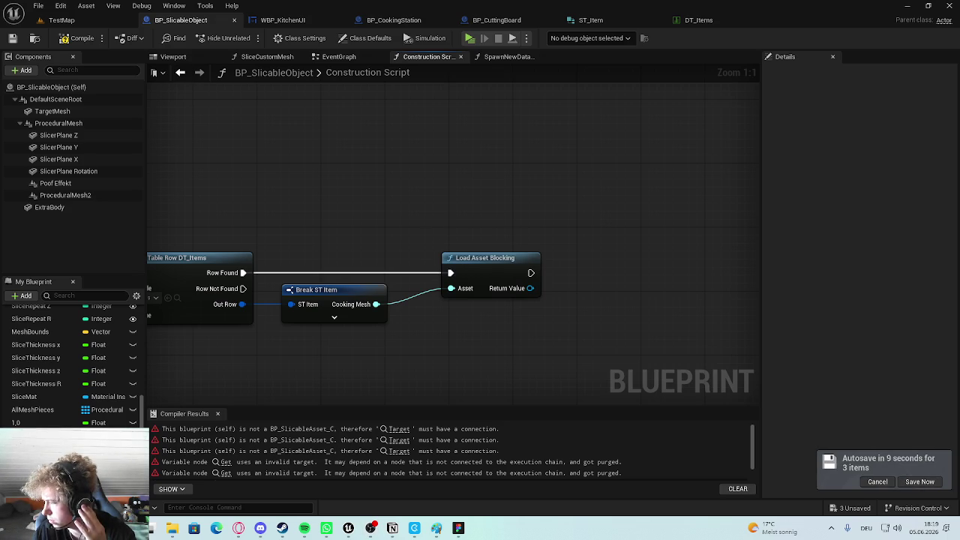
Add a Cast To StaticMesh node on Load Asset Blocking's Return Value.
left_click_drag(548, 220, 405, 172)
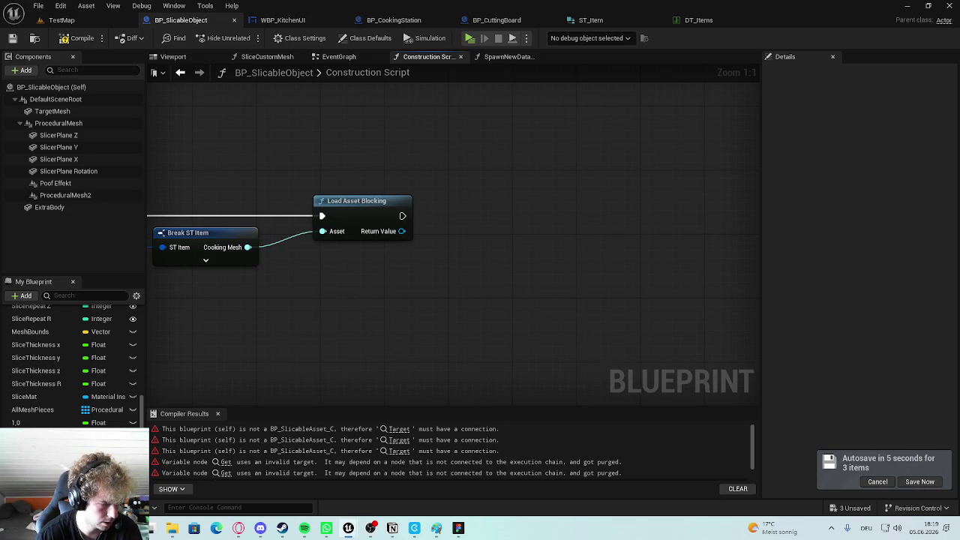
left_click_drag(361, 241, 401, 259)
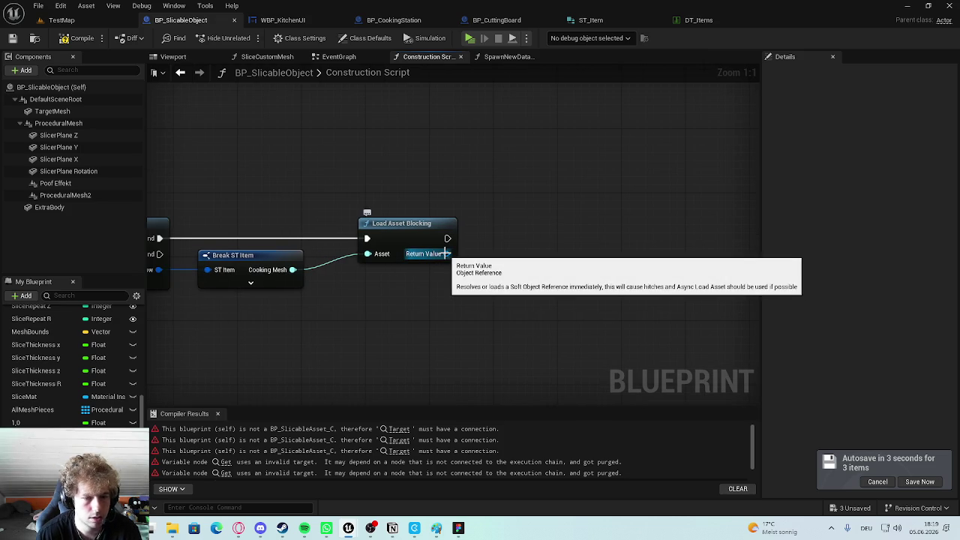
right_click(448, 253)
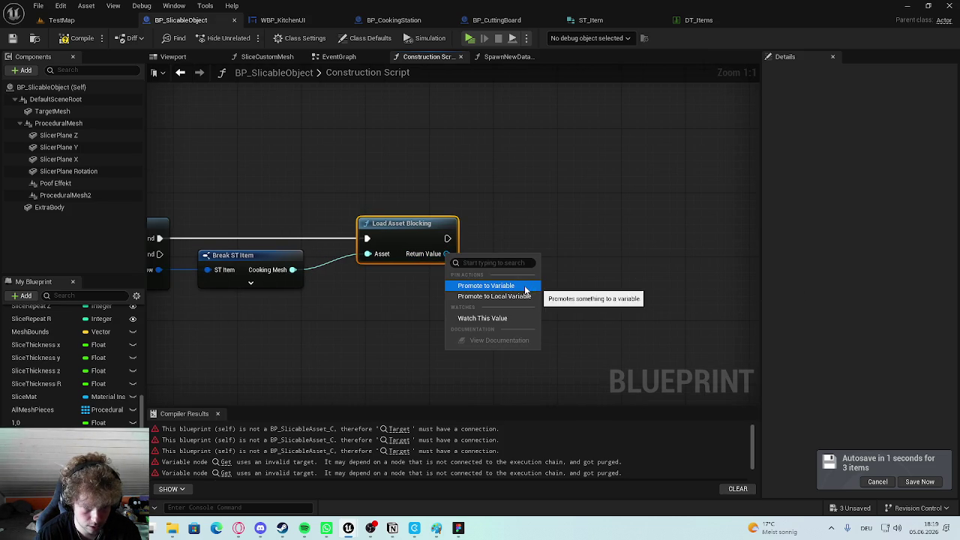
left_click(447, 248)
left_click_drag(447, 253, 523, 252)
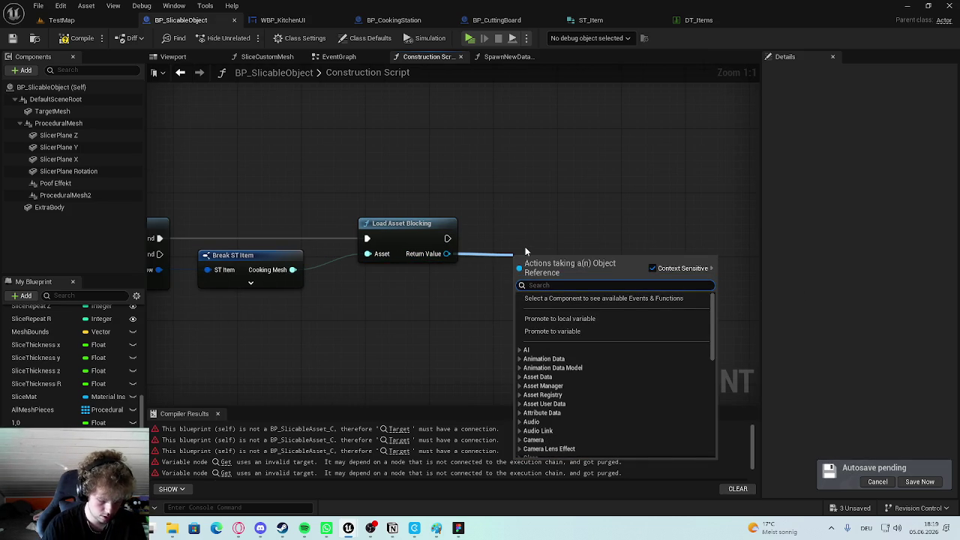
type("cast top")
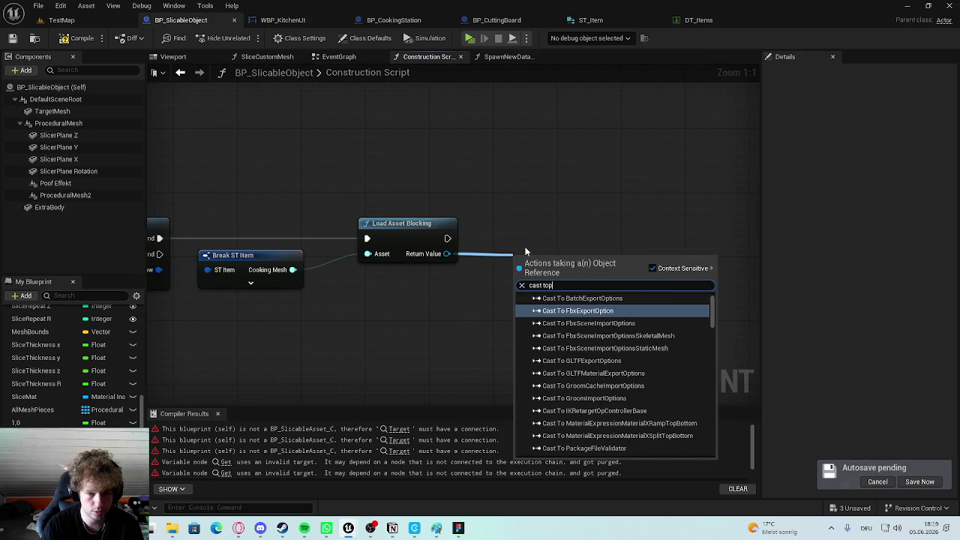
key("BackSpace")
type("static")
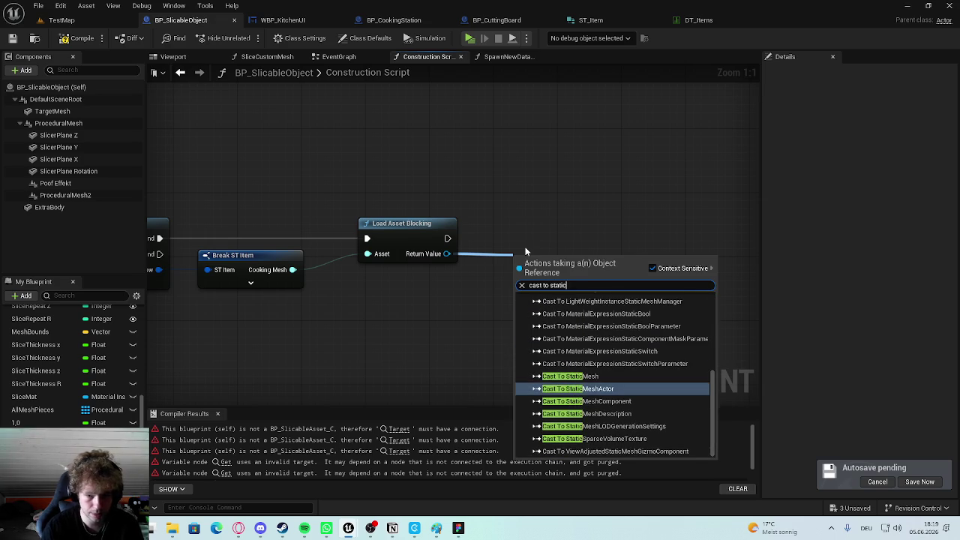
left_click(570, 377)
left_click_drag(556, 259, 528, 227)
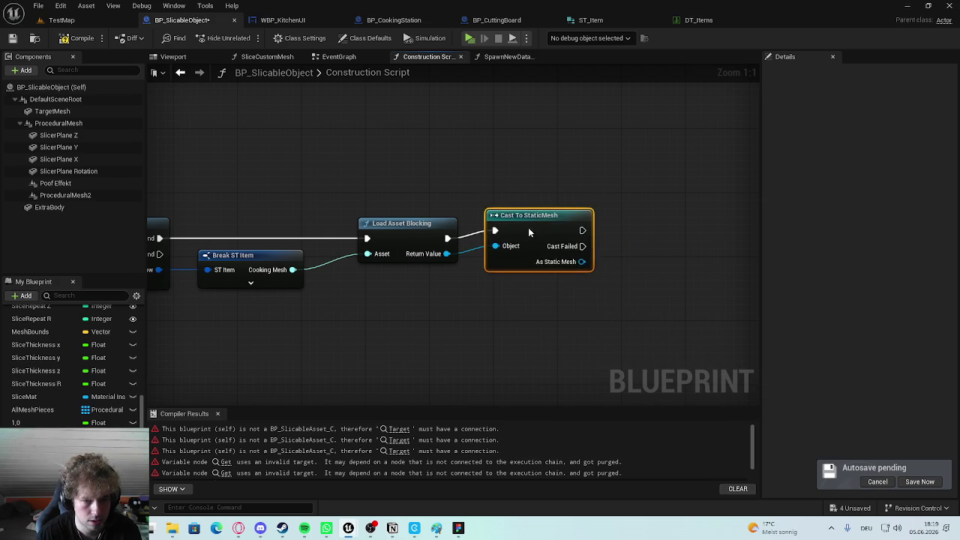
scroll(429, 199, "down", 4)
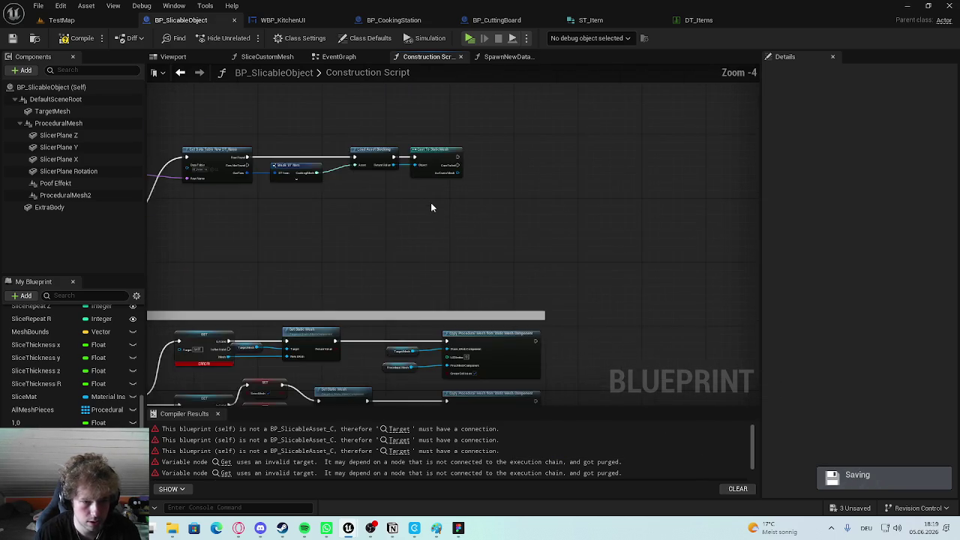
Rearrange the graph so Set Static Mesh and its Target Mesh getter sit beside the cast node.
scroll(347, 330, "up", 3)
left_click_drag(347, 330, 405, 292)
left_click_drag(325, 236, 398, 259)
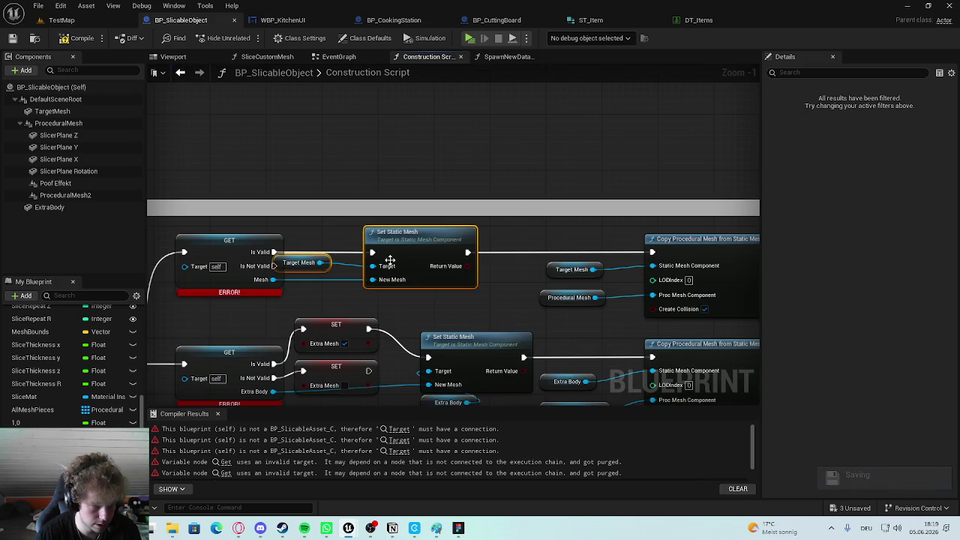
scroll(510, 165, "down", 1)
scroll(548, 197, "down", 1)
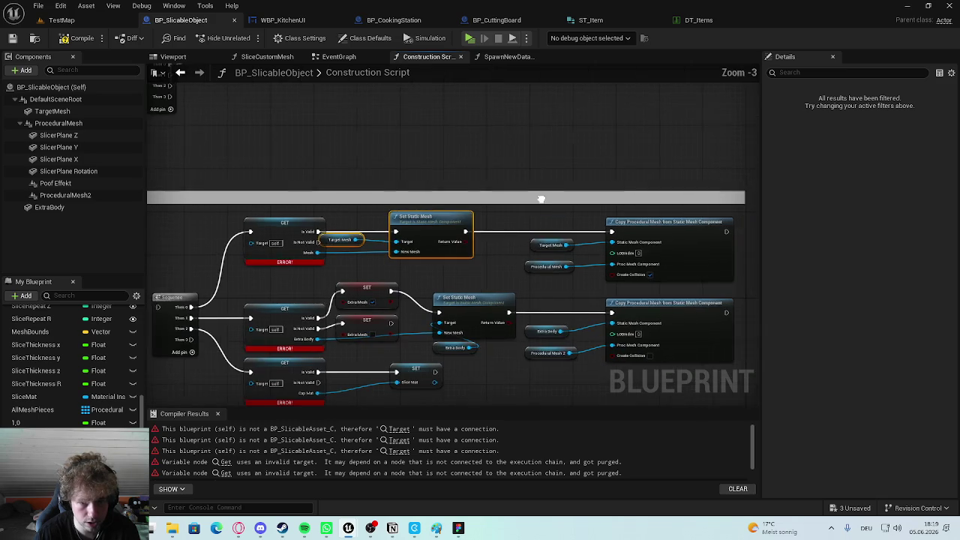
left_click_drag(684, 214, 339, 271)
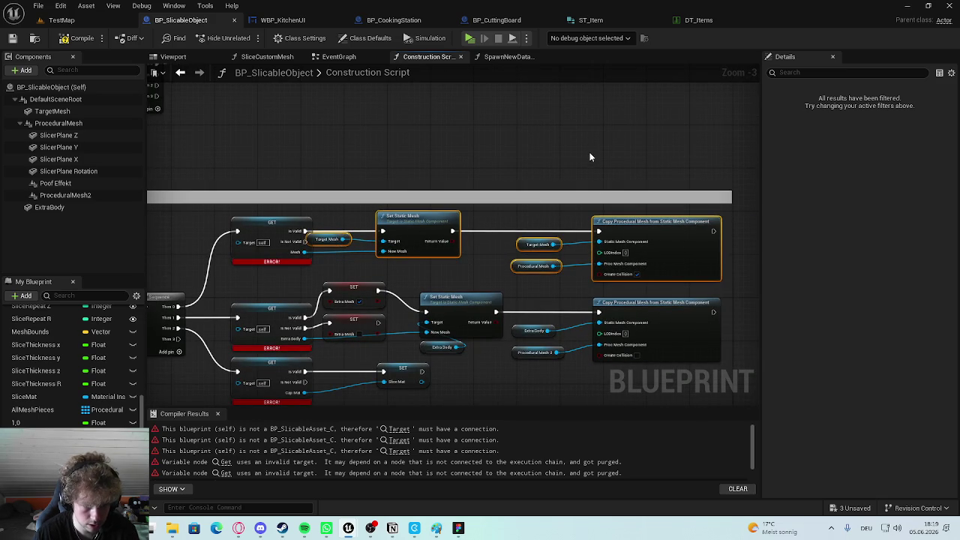
key("ctrl+z")
key("ctrl+z")
key("ctrl+z")
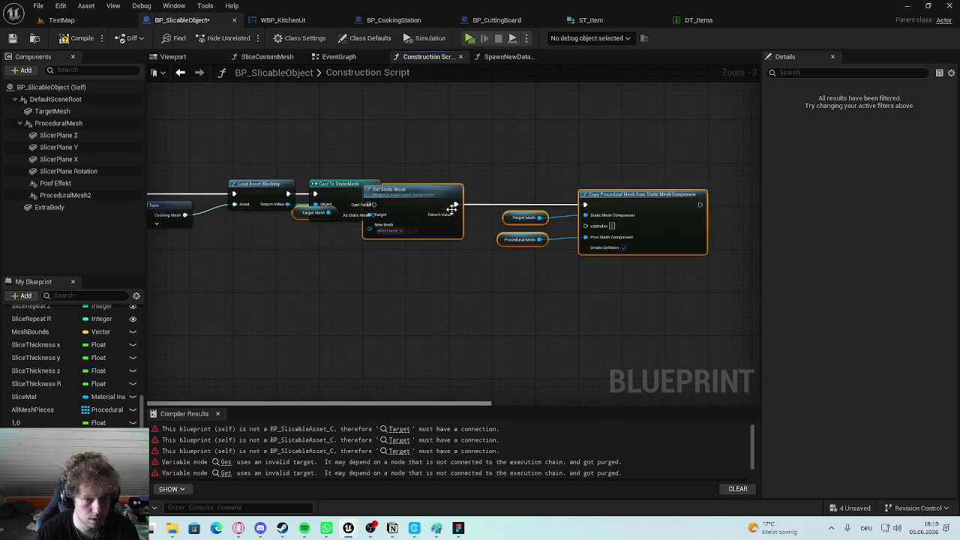
mouse_move(405, 242)
left_mouse_down()
mouse_move(506, 301)
mouse_move(527, 287)
left_mouse_up()
right_click(524, 249)
left_click(452, 288)
scroll(518, 261, "up", 3)
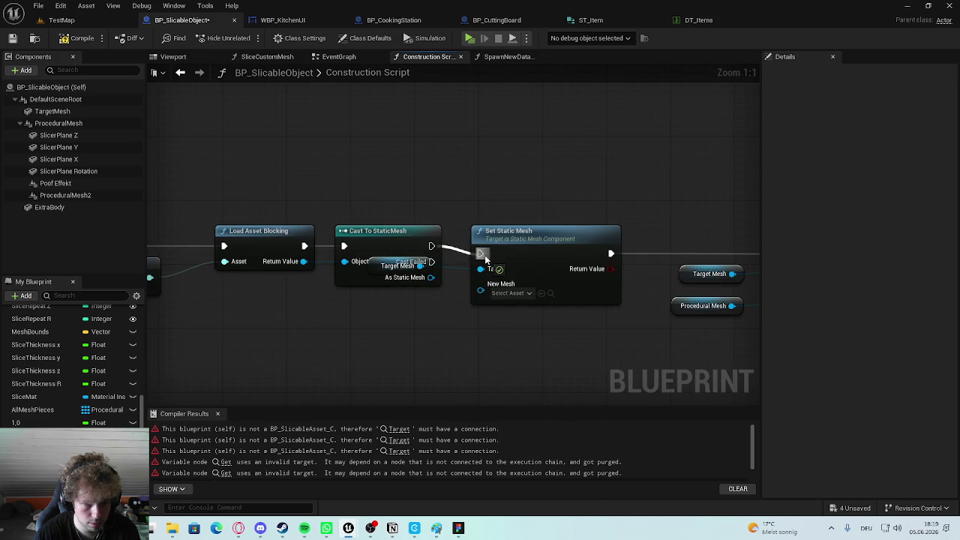
left_click_drag(386, 275, 382, 321)
scroll(514, 334, "down", 3)
left_click_drag(700, 163, 420, 265)
left_click_drag(409, 229, 416, 221)
left_click(386, 259)
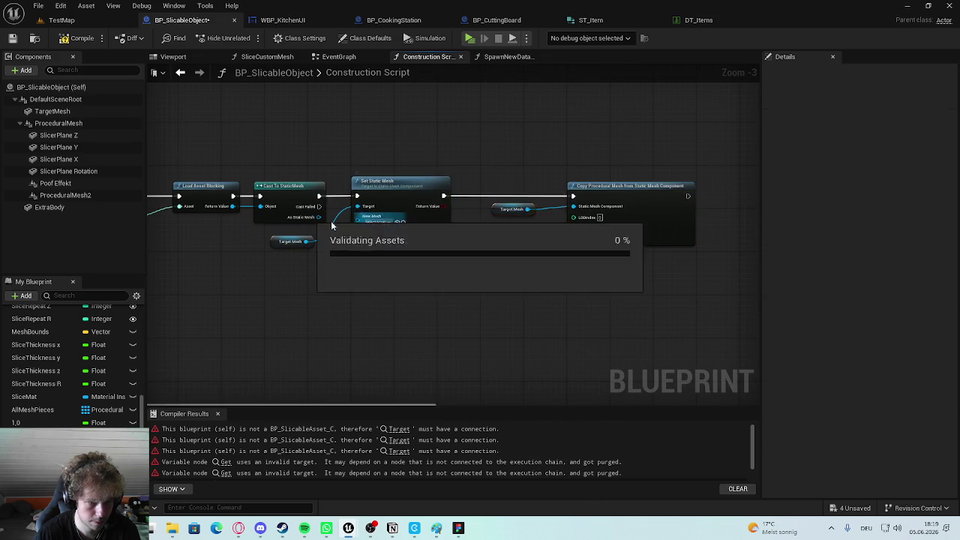
Wire the cast's As Static Mesh into Set Static Mesh's New Mesh and compile BP_SlicableObject.
scroll(386, 256, "up", 1)
scroll(383, 228, "up", 1)
scroll(462, 282, "down", 5)
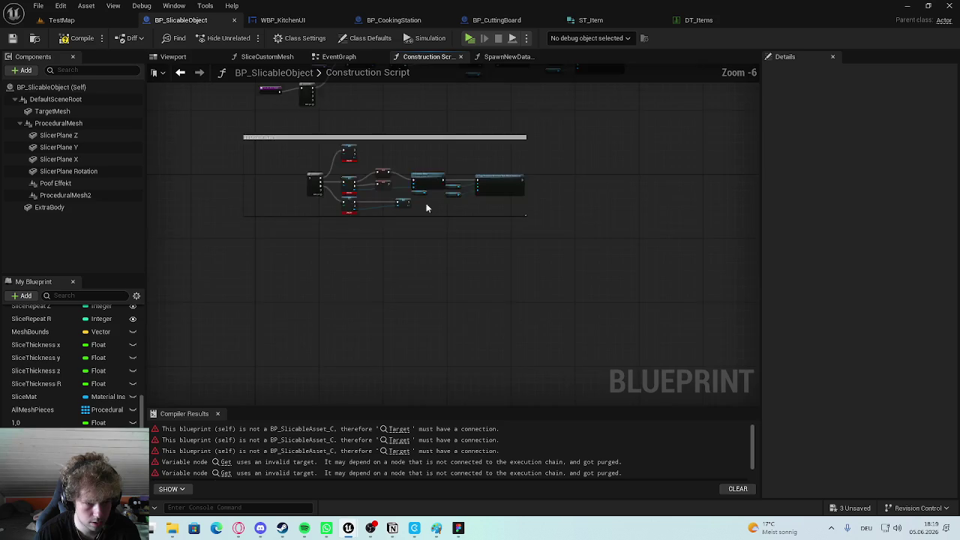
scroll(445, 161, "up", 3)
scroll(445, 161, "up", 2)
scroll(554, 194, "down", 2)
scroll(477, 302, "down", 2)
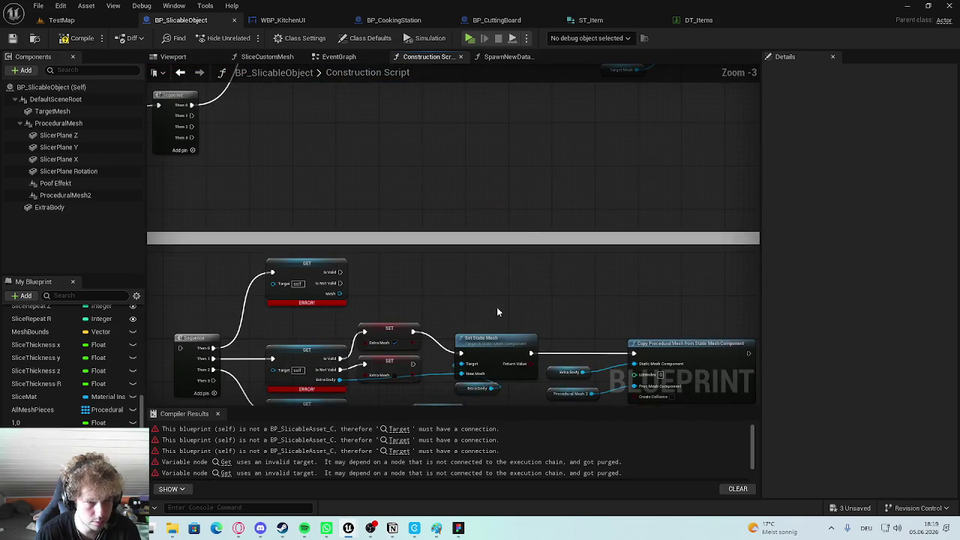
scroll(431, 386, "up", 1)
scroll(503, 317, "up", 1)
scroll(450, 298, "up", 1)
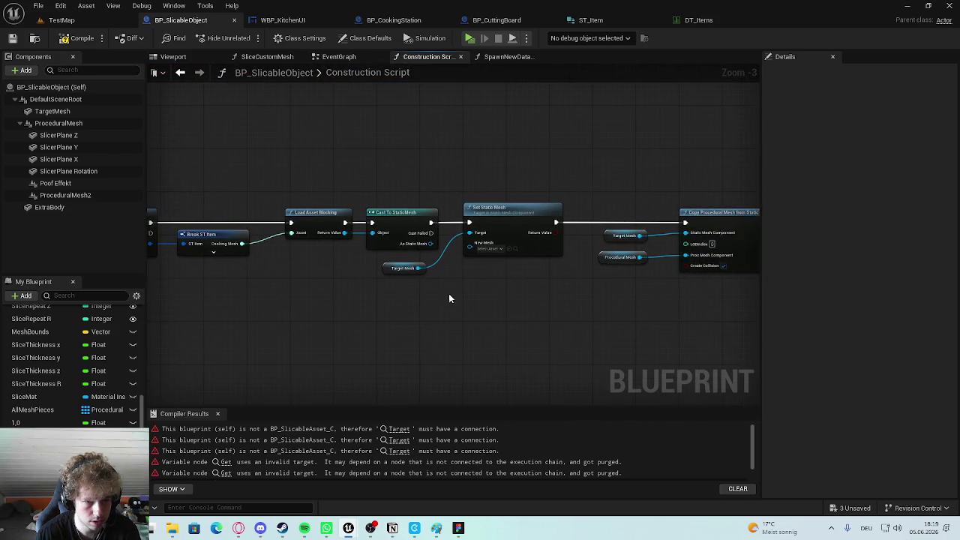
scroll(422, 227, "up", 1)
mouse_move(422, 226)
left_mouse_down()
mouse_move(486, 234)
mouse_move(481, 228)
left_mouse_up()
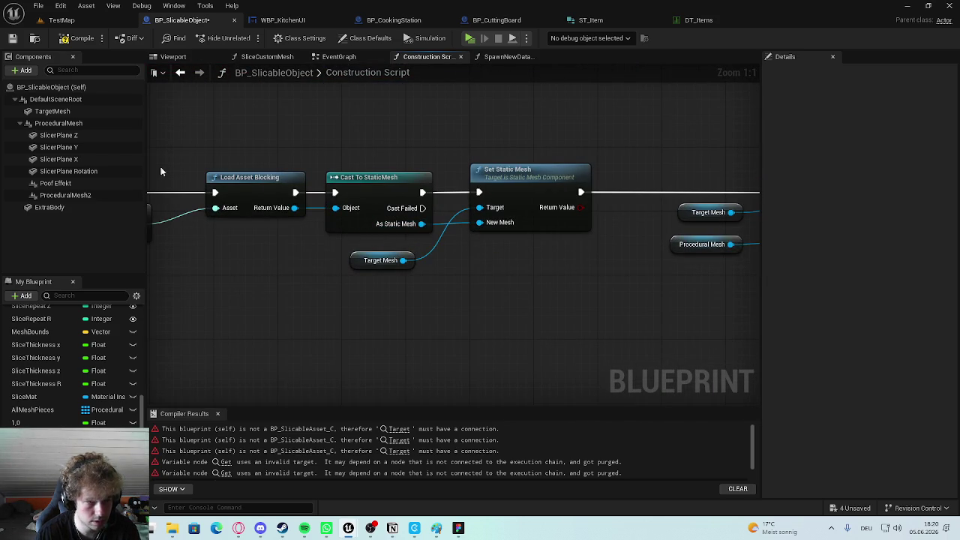
left_click(82, 39)
Review the upper node chain and the Sequence/GET/SET section, then return to TestMap.
scroll(388, 166, "down", 5)
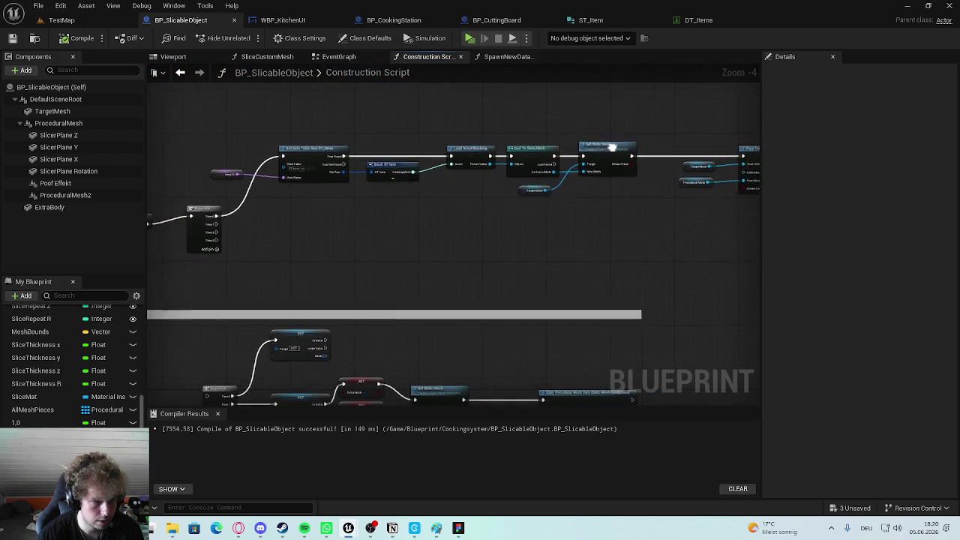
left_click_drag(611, 147, 361, 174)
mouse_move(362, 240)
left_mouse_down()
mouse_move(337, 208)
mouse_move(495, 82)
left_mouse_up()
scroll(468, 355, "up", 2)
left_click(62, 20)
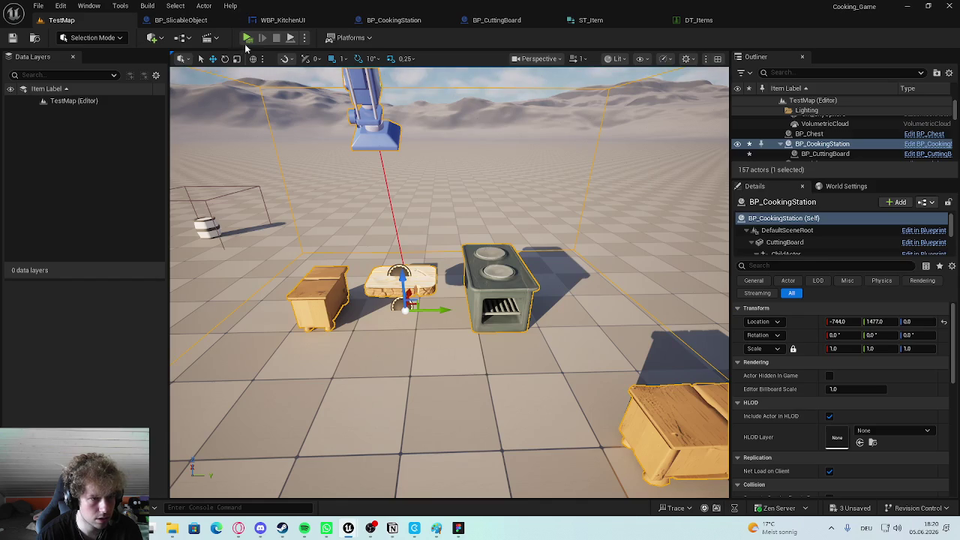
Playtest TestMap: at the cutting board choose the tomato, spawn it, stop, and start another session.
left_click(627, 21)
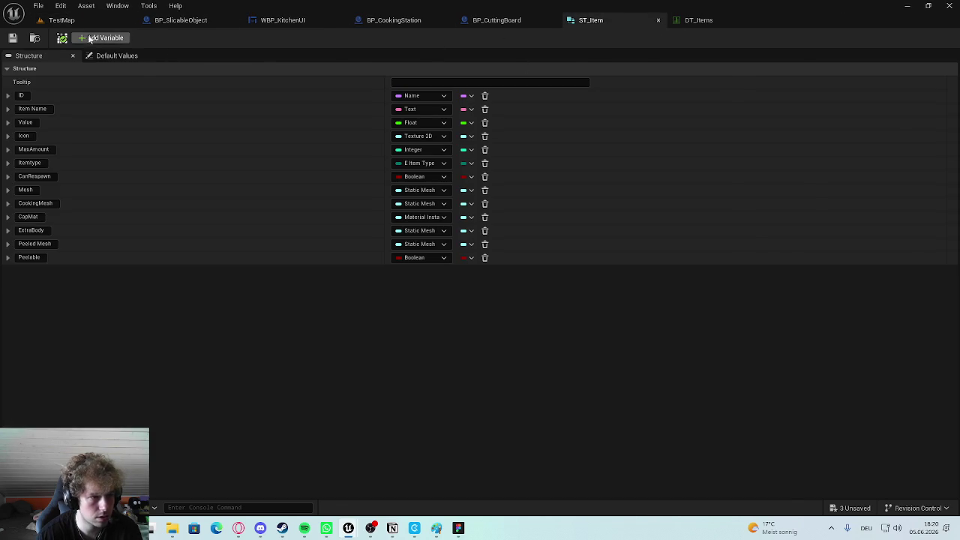
left_click(62, 20)
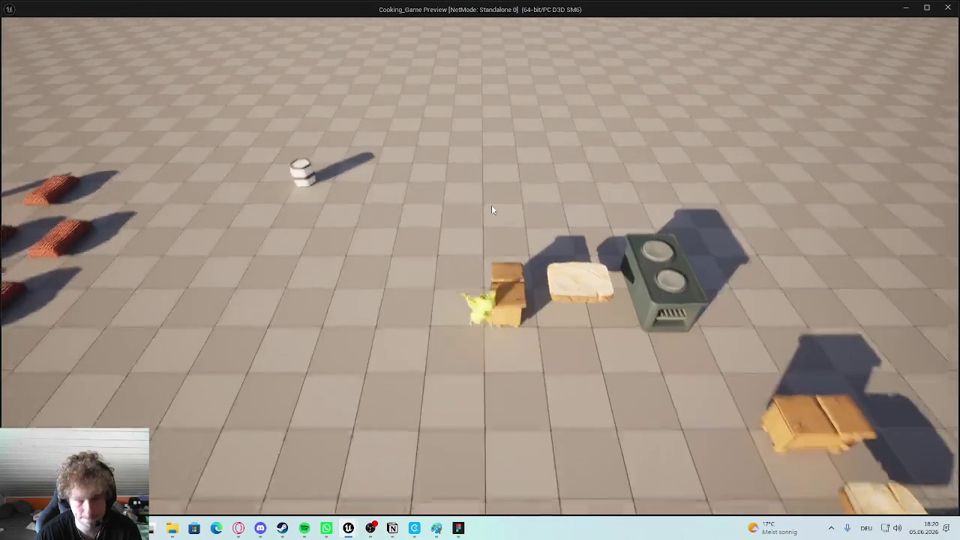
key("e")
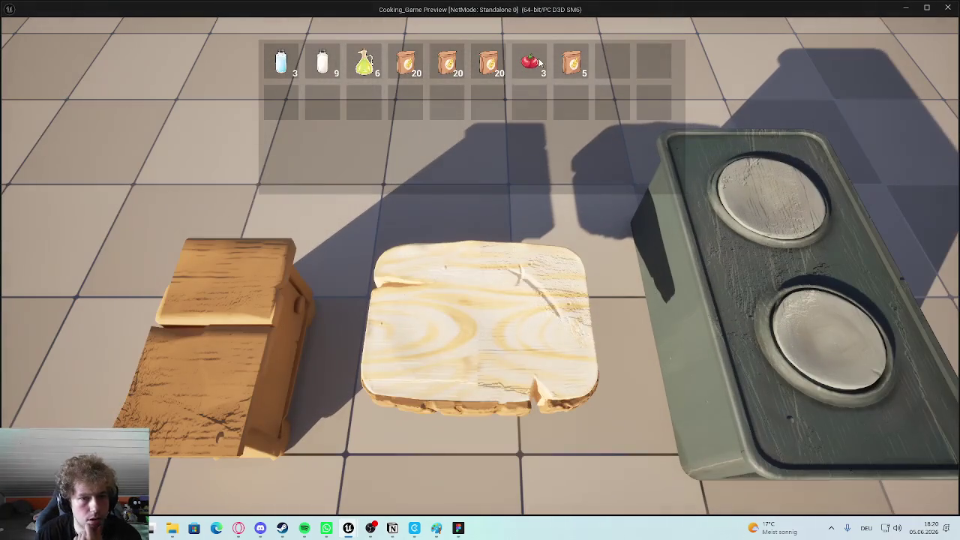
left_click(534, 63)
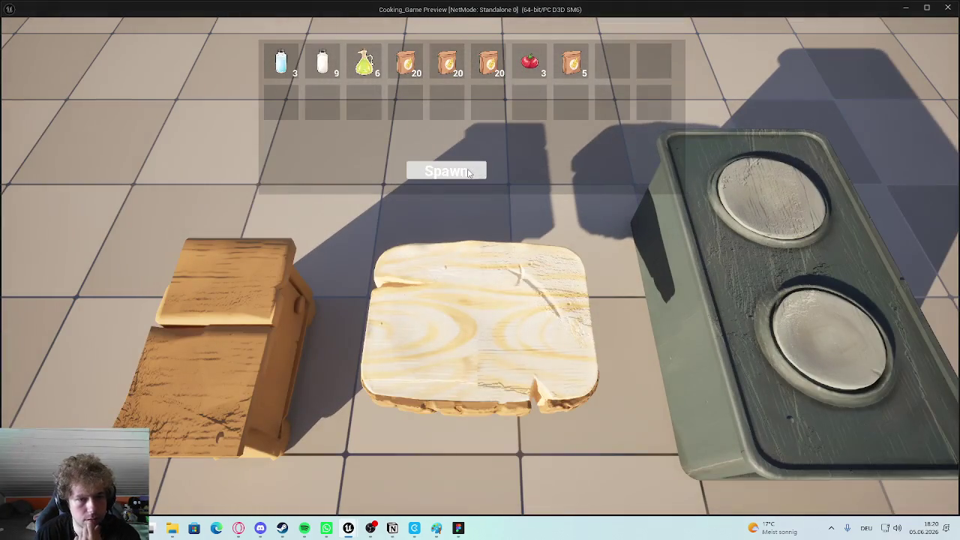
left_click(516, 255)
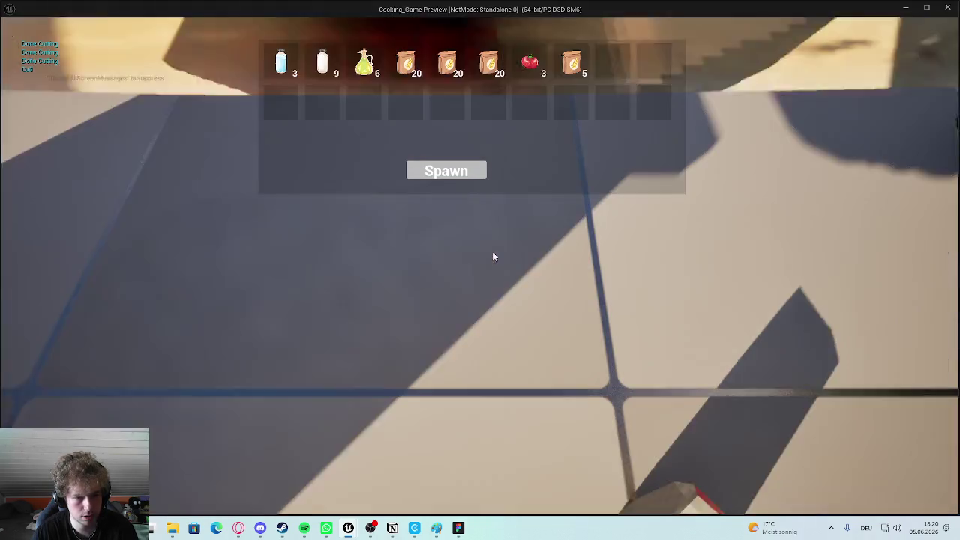
key("Escape")
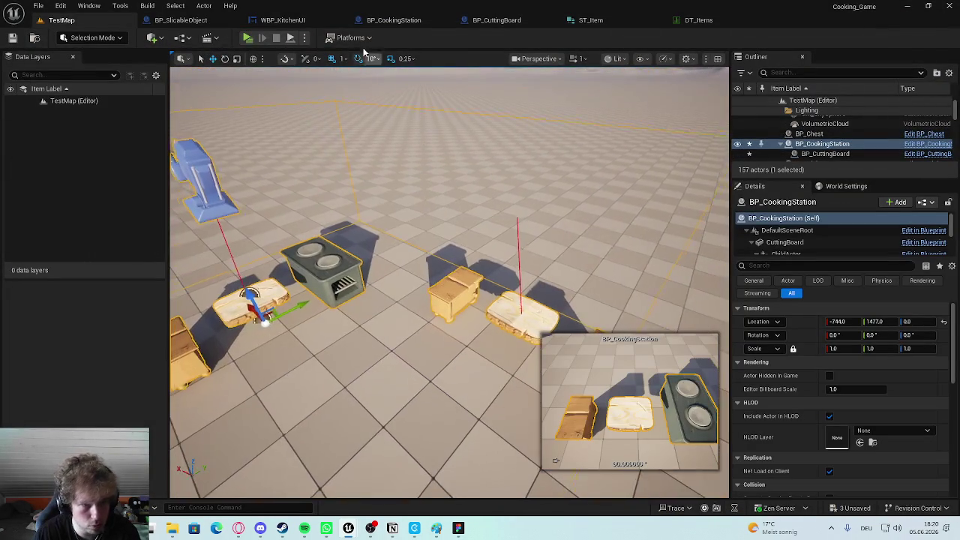
left_click(247, 38)
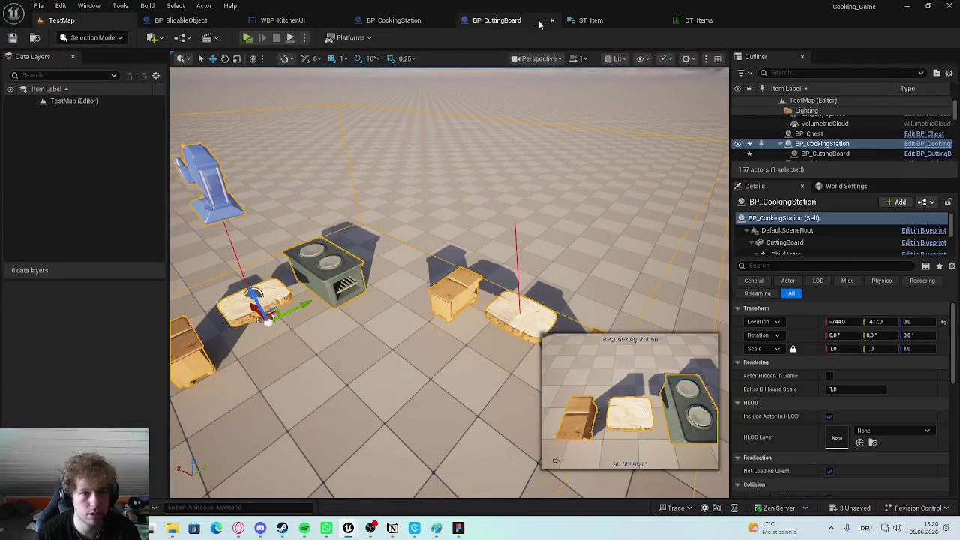
In BP_CuttingBoard set the Spawn Transform scale Y and Z to 0,1, save, and return to TestMap.
left_click(526, 20)
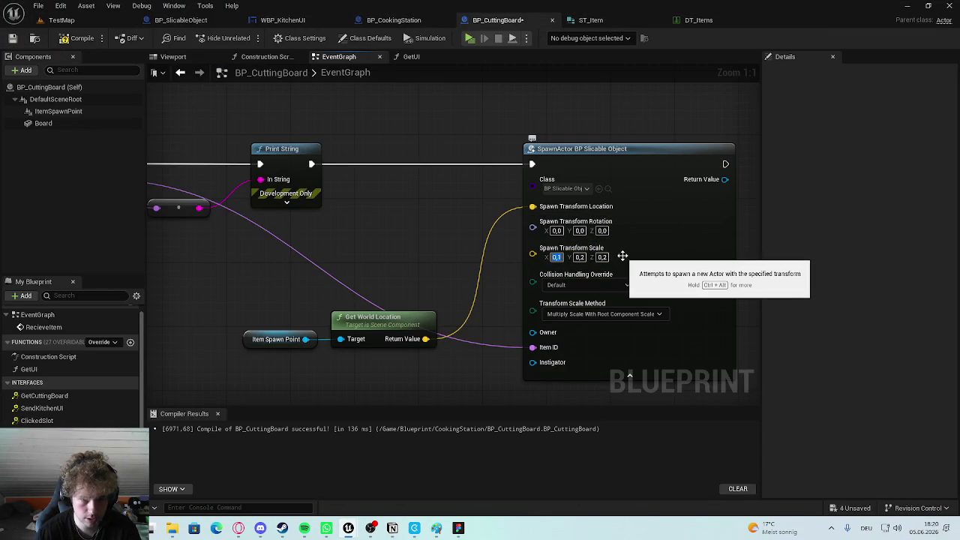
key("Return")
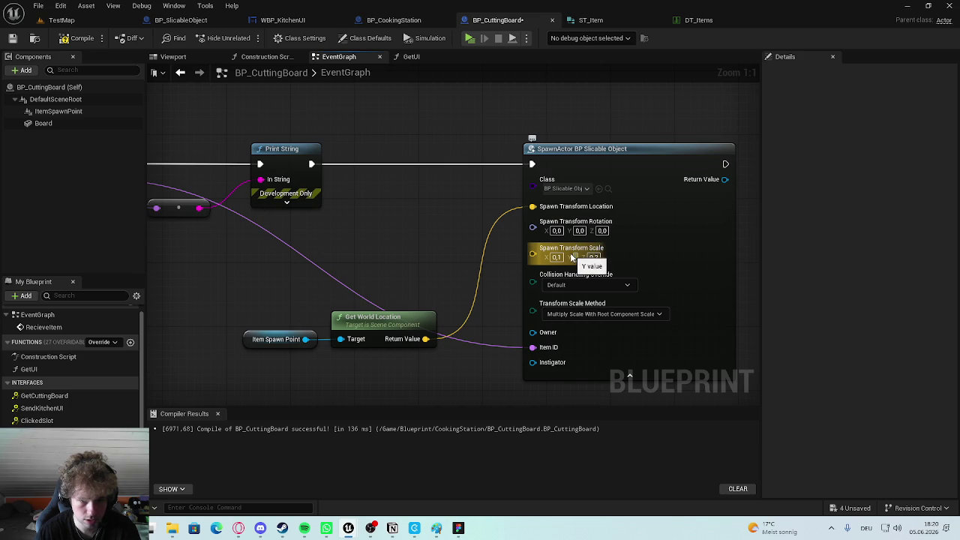
type("0,1")
key("ctrl+s")
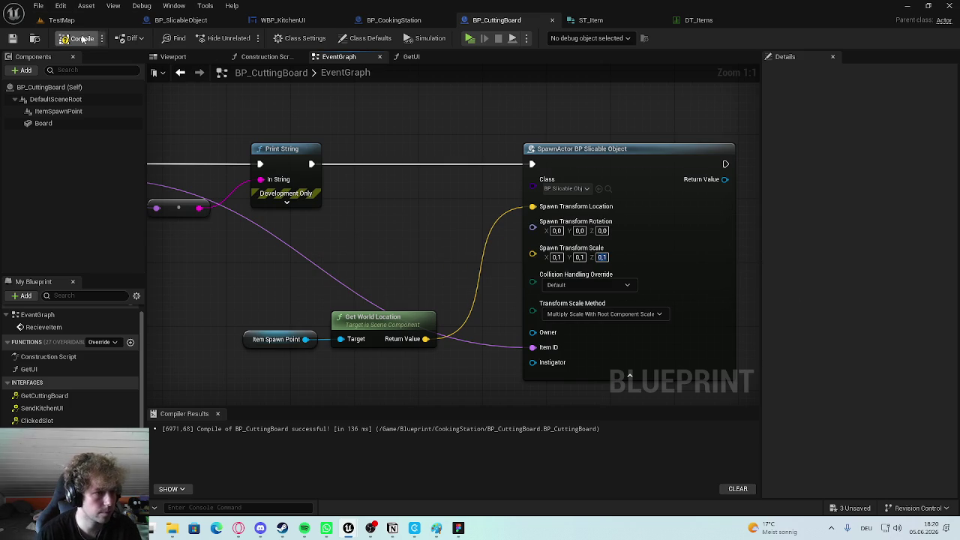
left_click(62, 20)
Play, open the inventory at the cutting board, spawn the smaller tomato, then exit to BP_CuttingBoard.
key("d")
key("e")
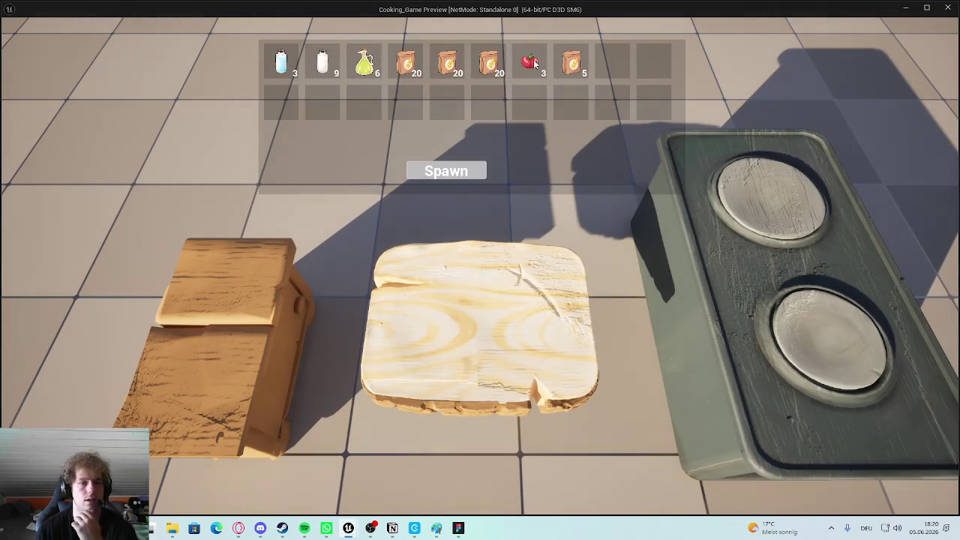
left_click(447, 171)
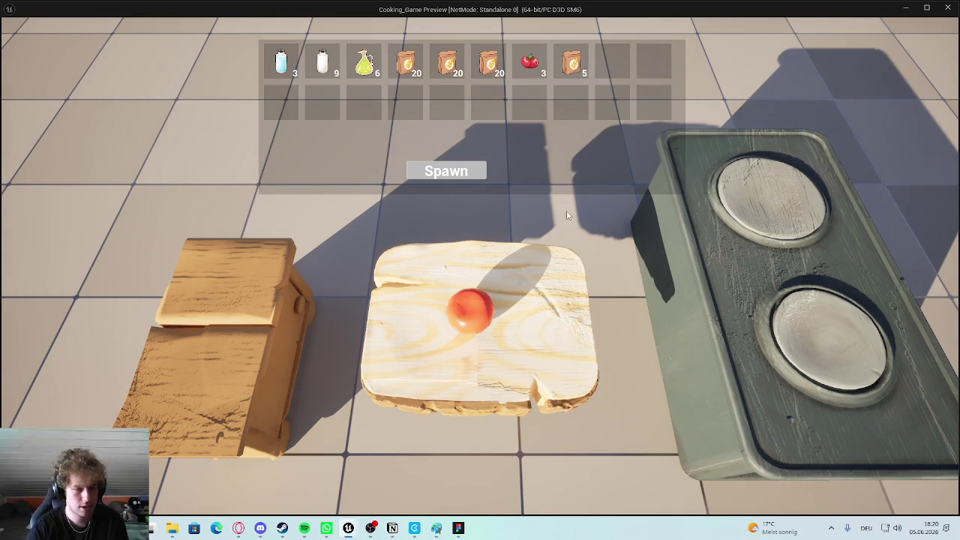
mouse_move(350, 529)
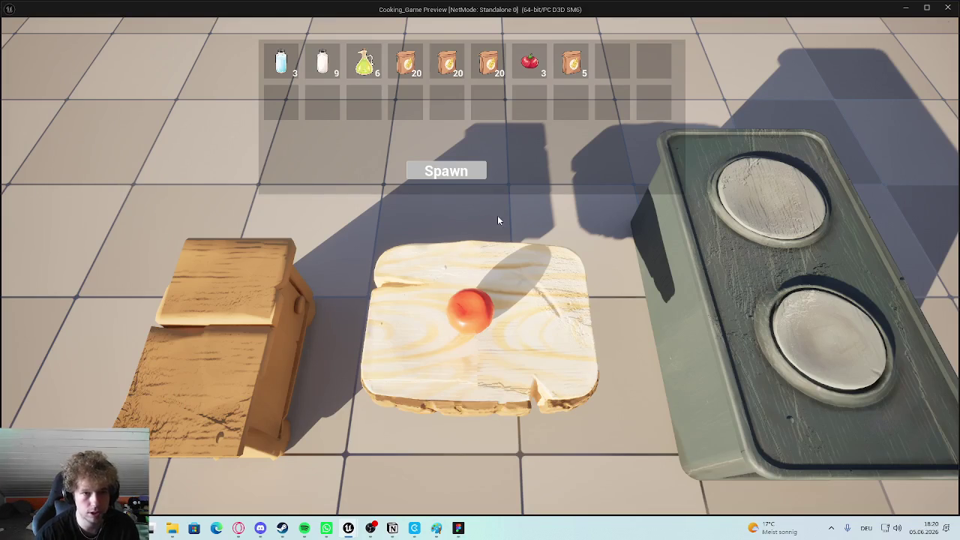
key("Escape")
left_click(597, 22)
left_click(497, 20)
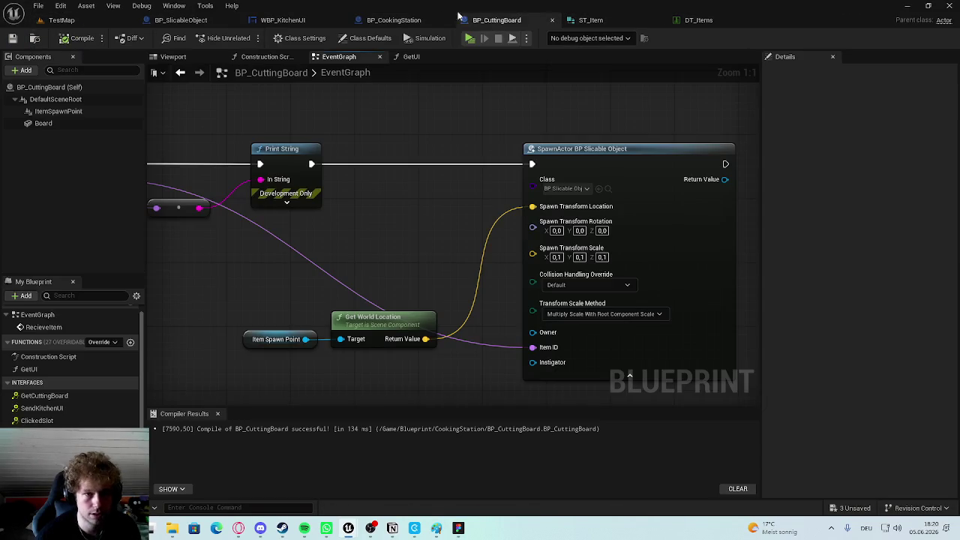
Expose the CapMat and ExtraBody outputs on Break ST Item in the Construction Script and save.
left_click(181, 20)
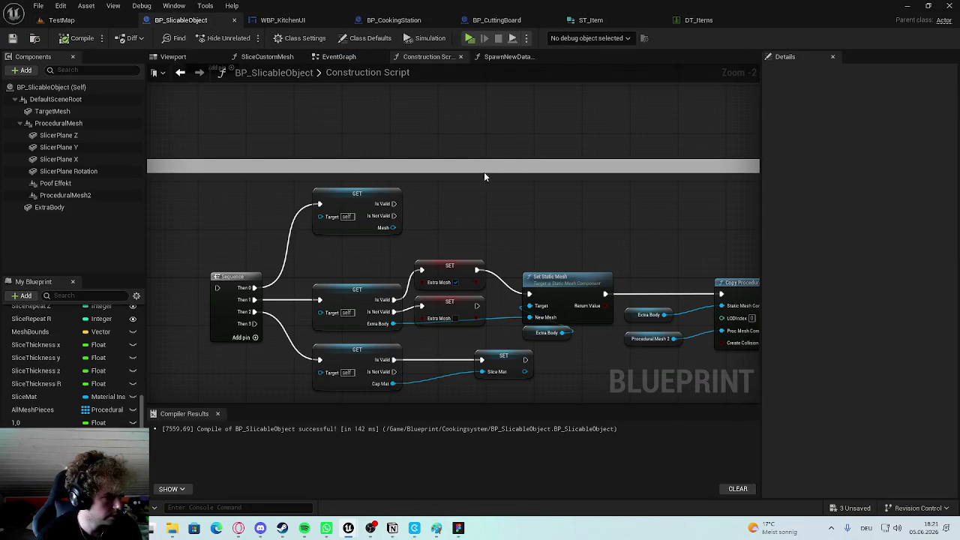
scroll(414, 150, "down", 3)
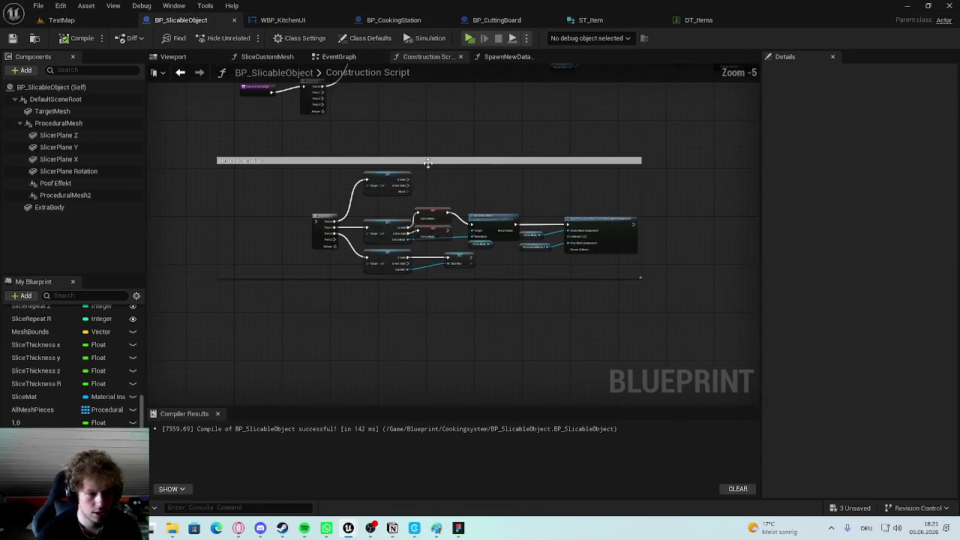
scroll(410, 174, "up", 4)
scroll(423, 189, "down", 1)
scroll(492, 179, "down", 1)
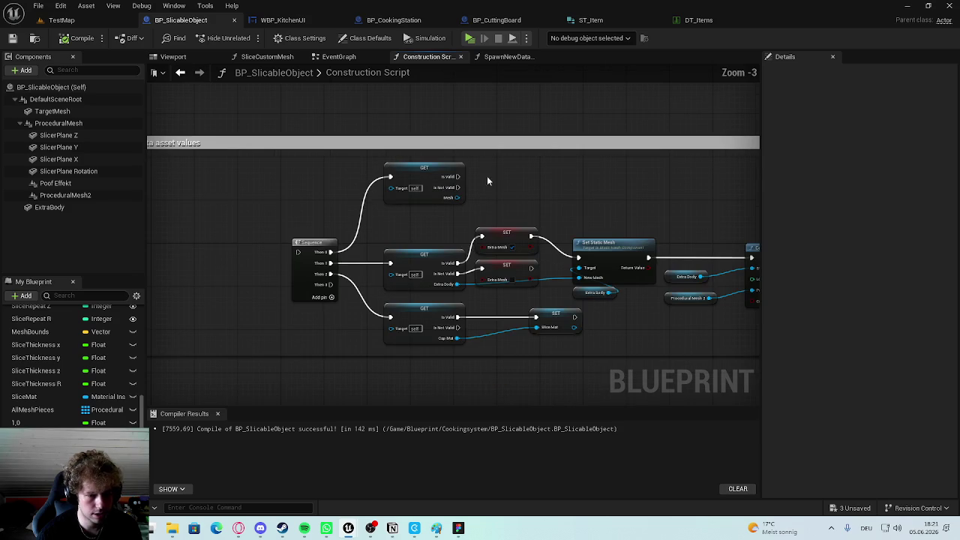
mouse_move(508, 224)
left_mouse_down()
mouse_move(484, 260)
mouse_move(409, 229)
left_mouse_up()
left_click(507, 177)
left_click_drag(712, 257, 555, 282)
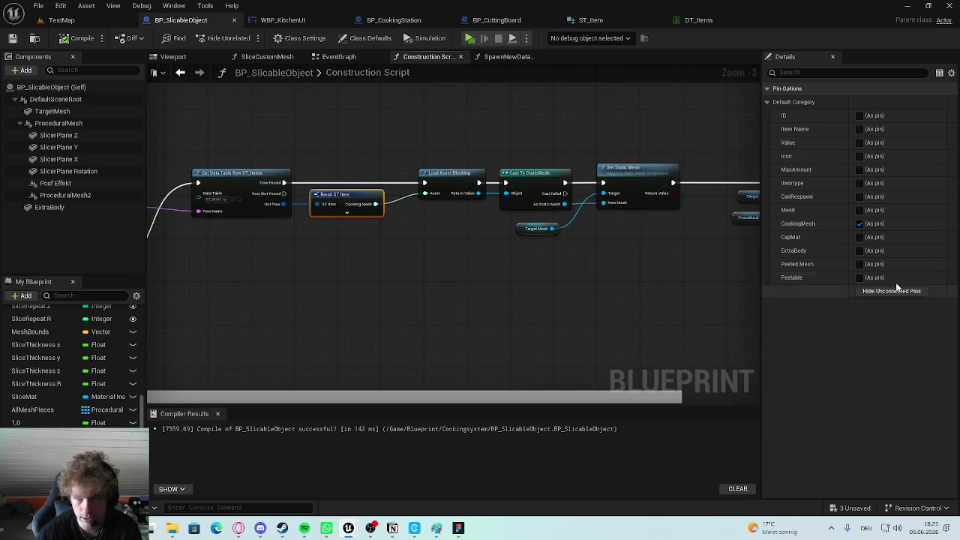
left_click_drag(683, 301, 690, 4)
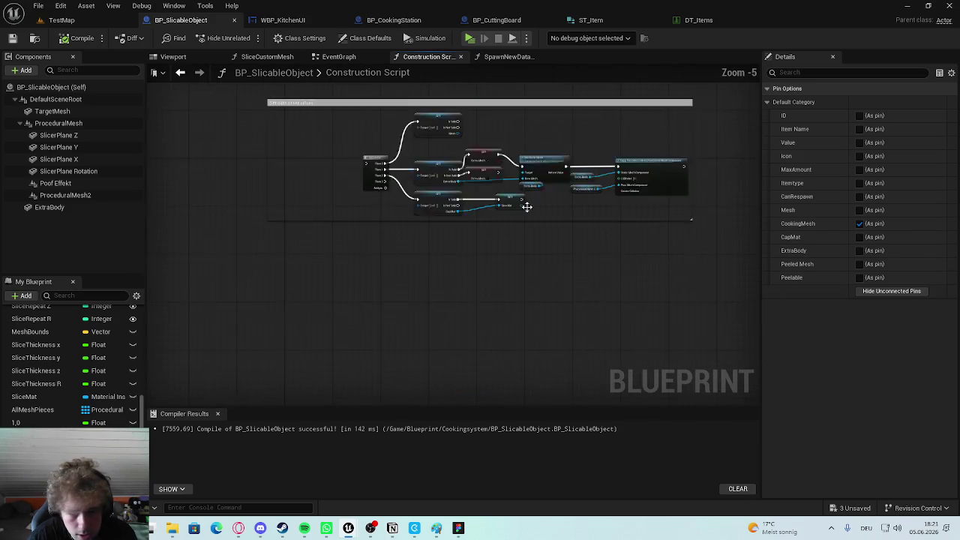
scroll(431, 285, "up", 2)
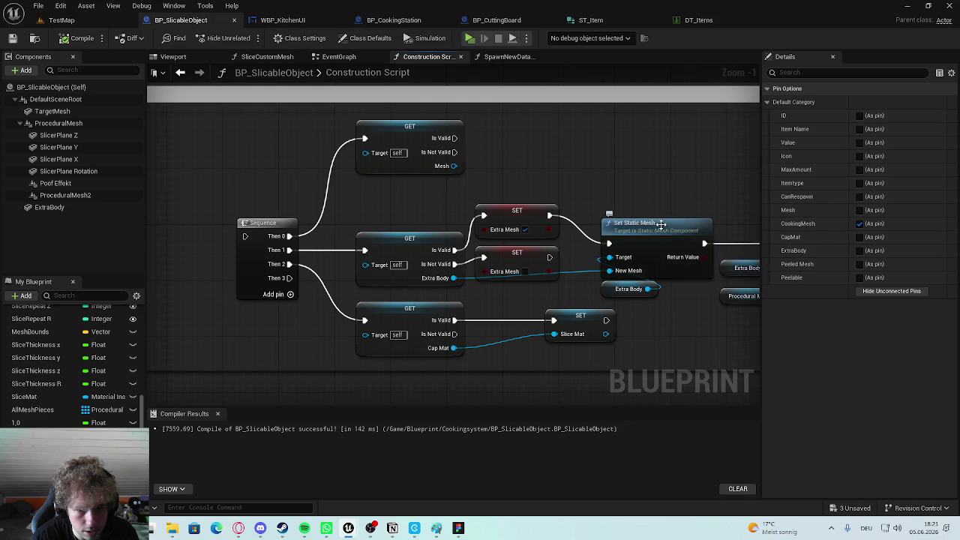
left_click(859, 237)
left_click(860, 250)
key("ctrl+s")
Select both SET nodes and recompile BP_SlicableObject.
left_click(605, 145)
scroll(459, 241, "down", 2)
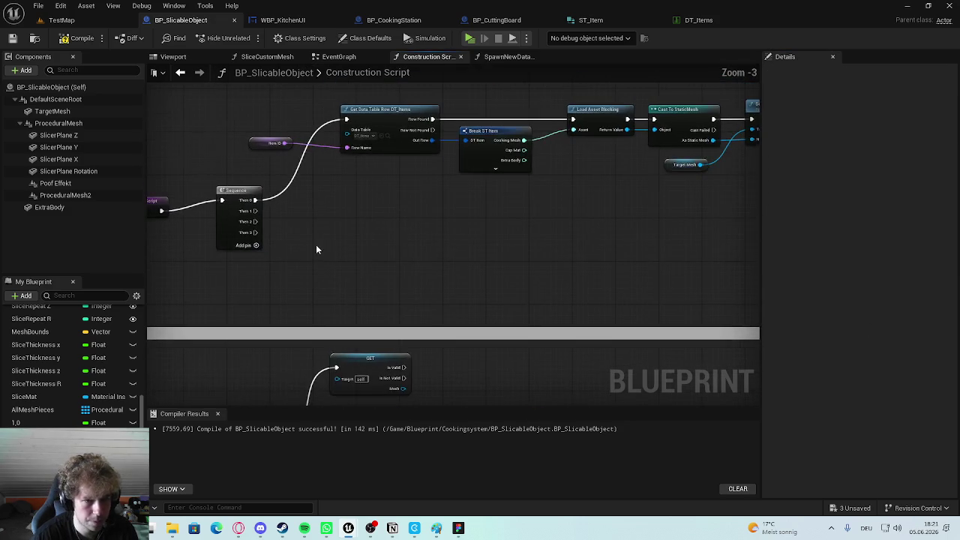
scroll(467, 212, "up", 2)
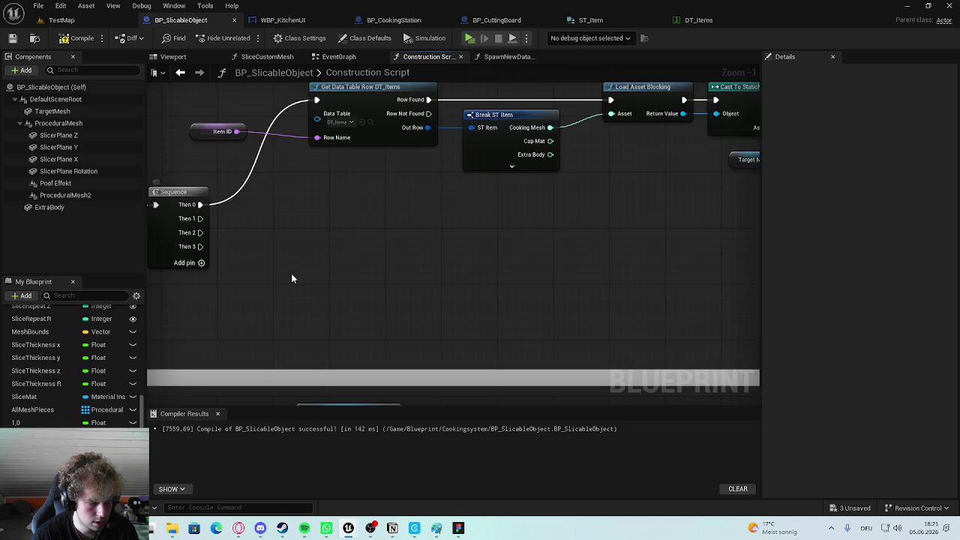
scroll(293, 278, "down", 2)
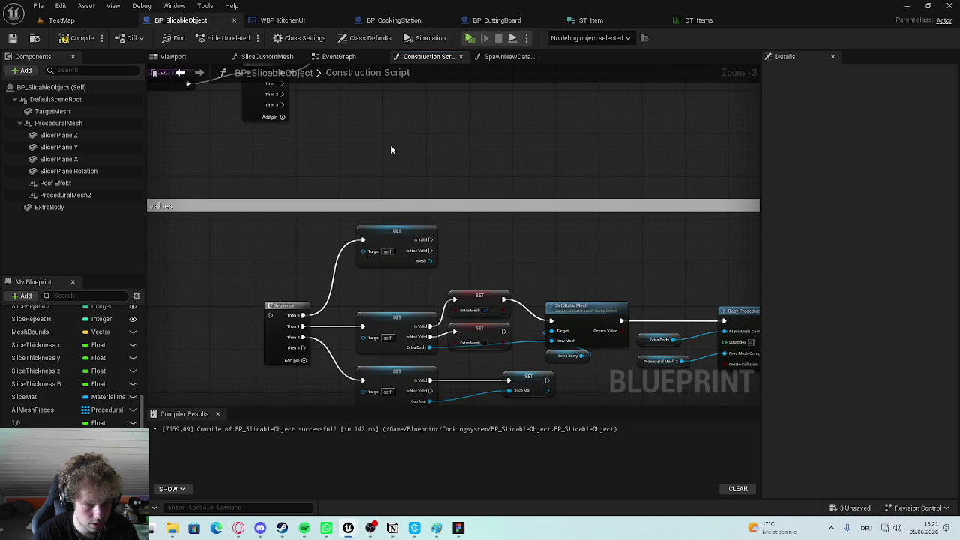
scroll(480, 183, "up", 2)
mouse_move(476, 217)
left_mouse_down()
mouse_move(408, 381)
mouse_move(390, 259)
left_mouse_up()
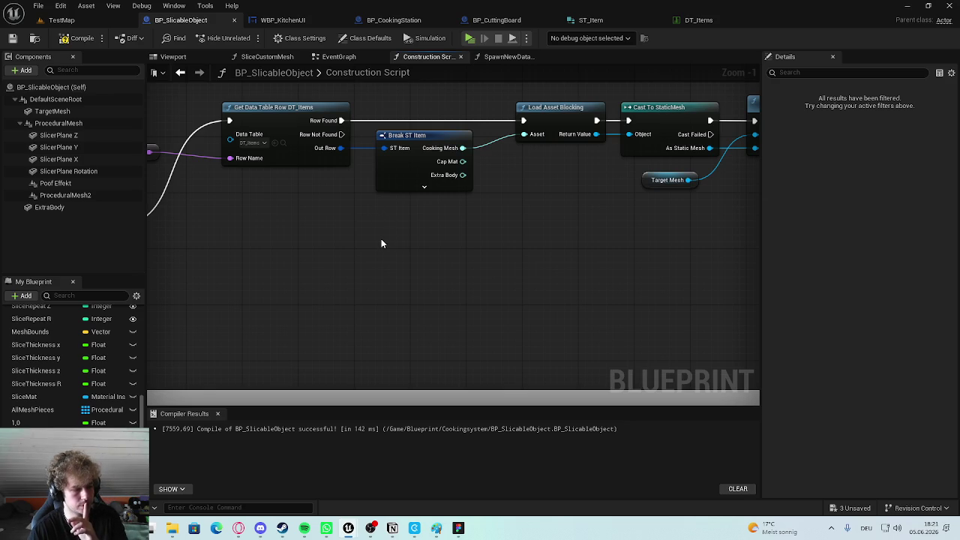
scroll(501, 229, "up", 1)
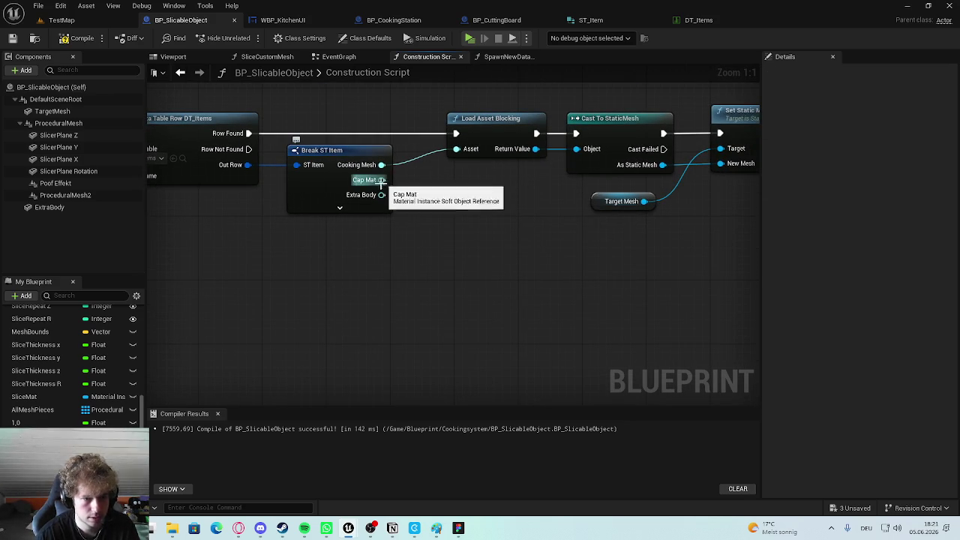
left_click(79, 38)
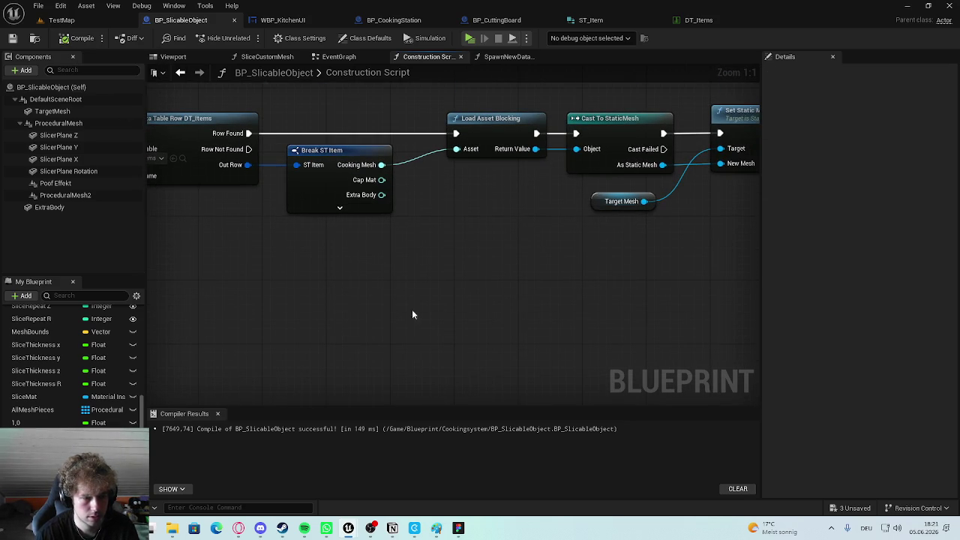
scroll(480, 195, "down", 4)
left_click_drag(395, 299, 391, 262)
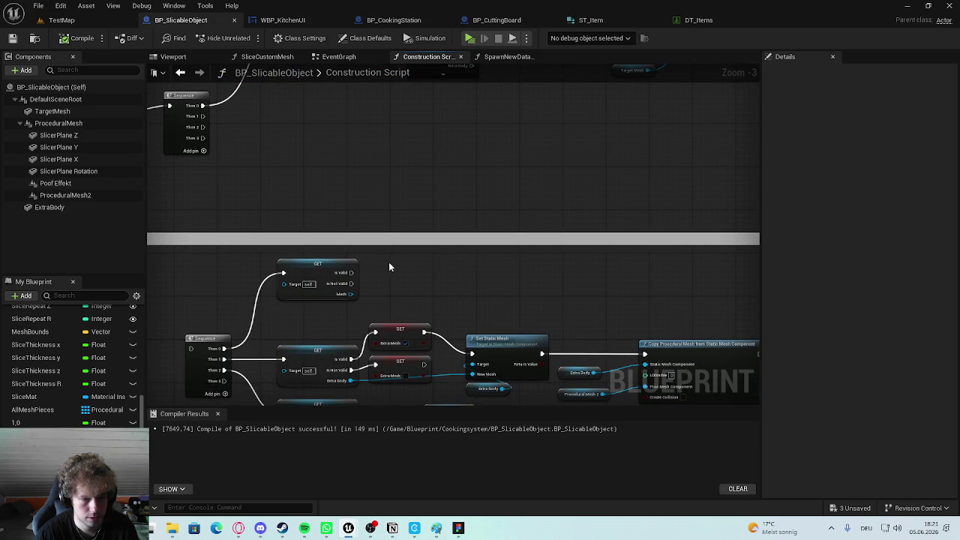
Name the new ST_Item member ExtraMat, then look over the open blueprints.
left_click(590, 20)
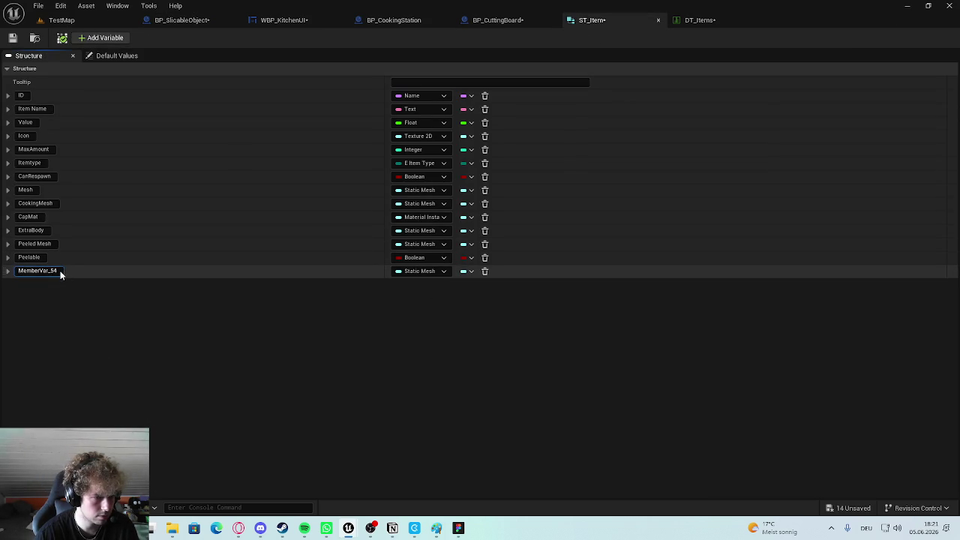
left_click(56, 270)
type("ExtraMat")
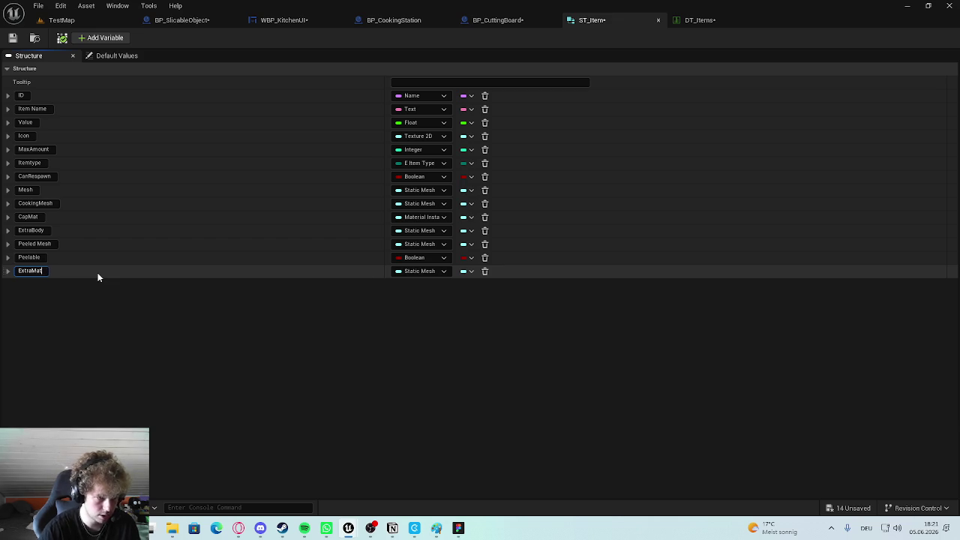
key("Return")
left_click(541, 21)
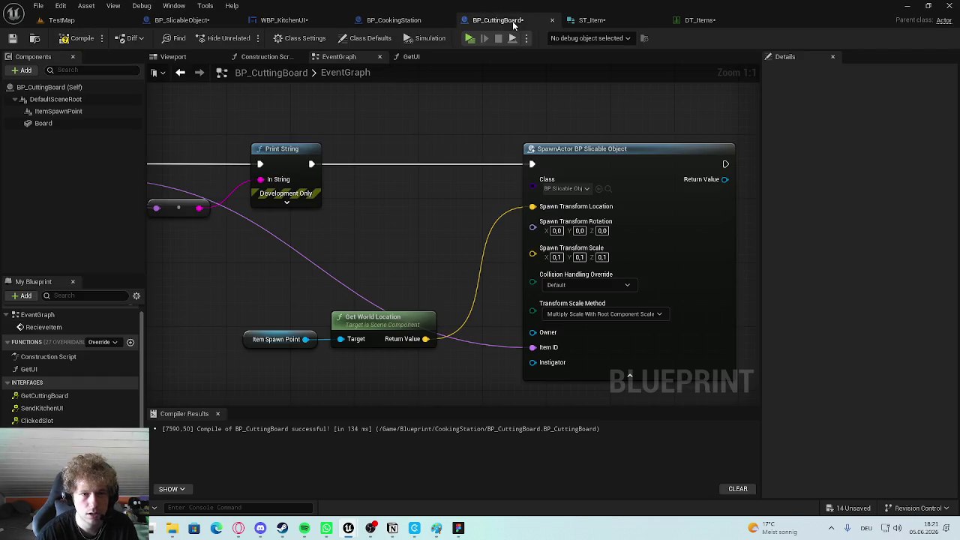
left_click(307, 20)
left_click(393, 20)
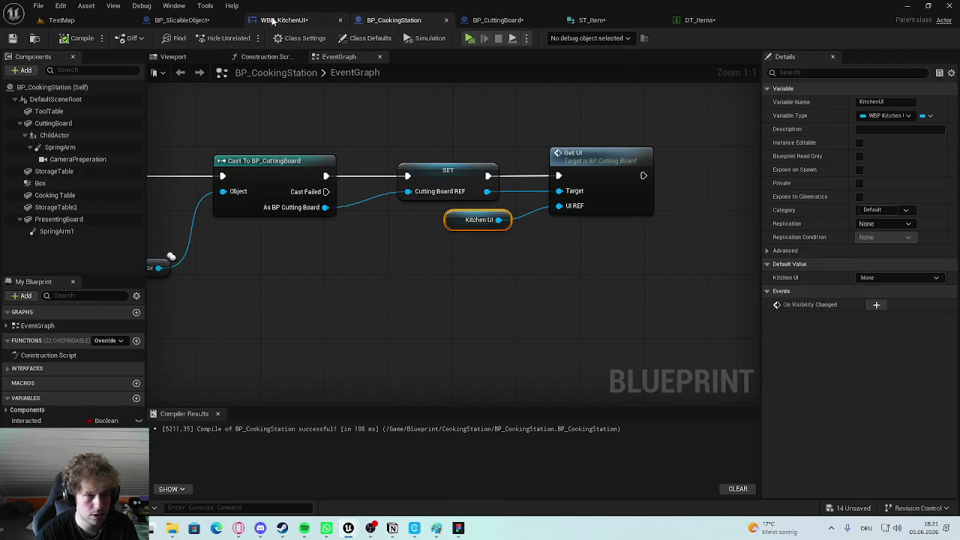
left_click(182, 20)
scroll(445, 214, "up", 3)
mouse_move(332, 156)
left_mouse_down()
mouse_move(450, 285)
mouse_move(420, 278)
mouse_move(362, 159)
left_mouse_up()
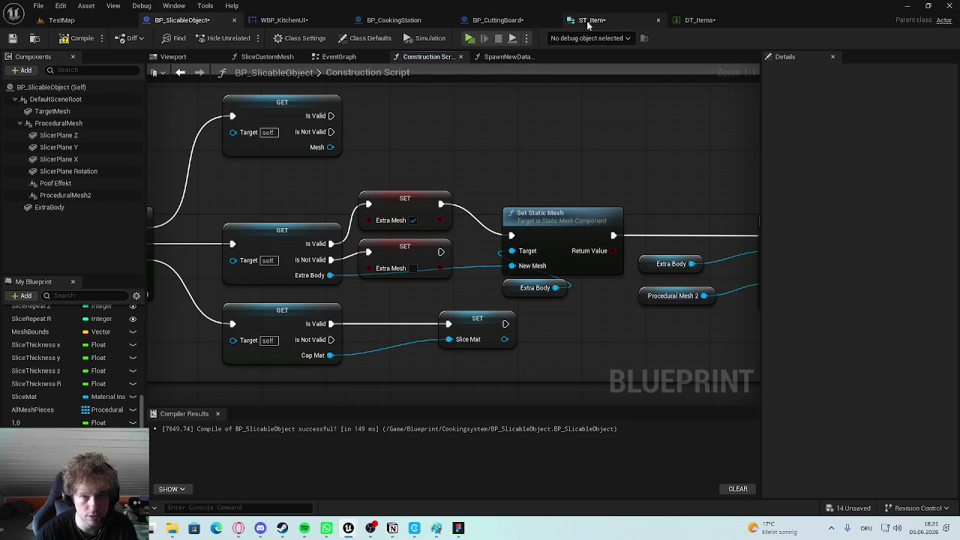
Change ExtraMat to a Boolean renamed ExtraMesh and save ST_Item.
left_click(588, 20)
left_click(416, 271)
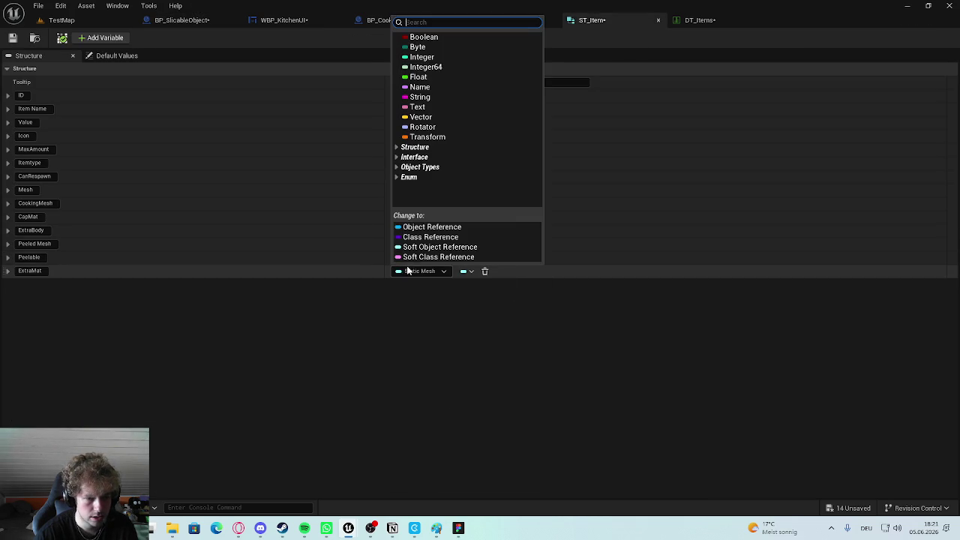
left_click(423, 35)
left_click(45, 271)
key("BackSpace")
key("BackSpace")
type("esh")
key("Return")
key("ctrl+s")
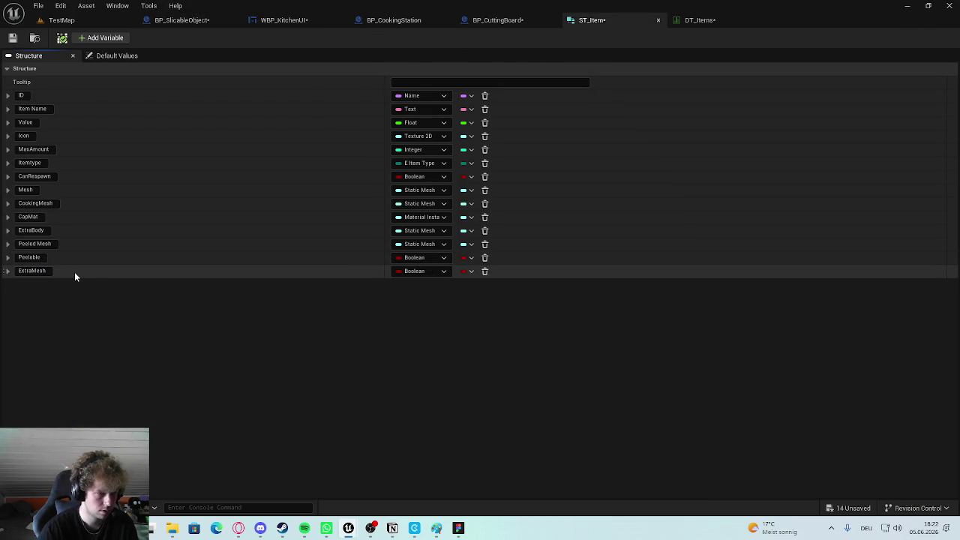
Check BP_CuttingBoard's event graph, then open the DT_Items data table.
left_click(510, 21)
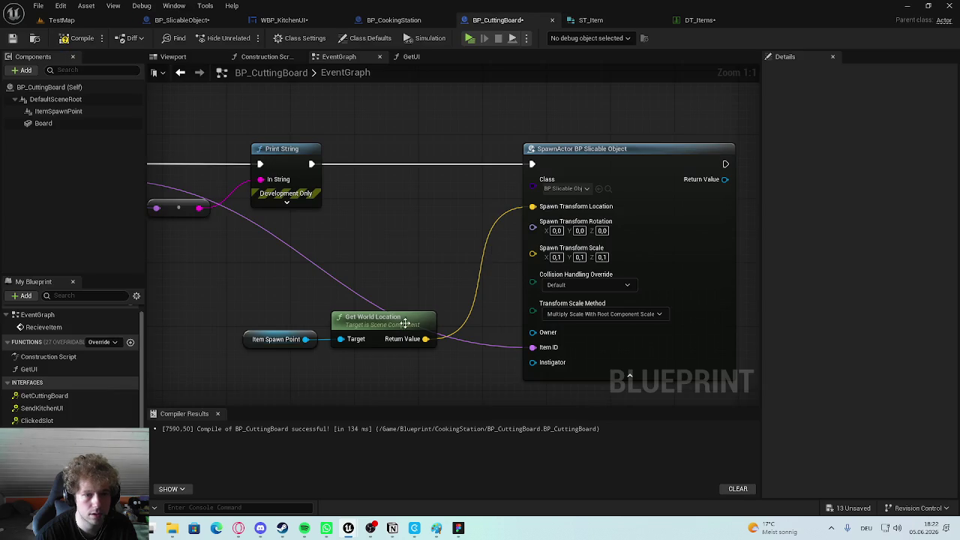
scroll(367, 242, "down", 2)
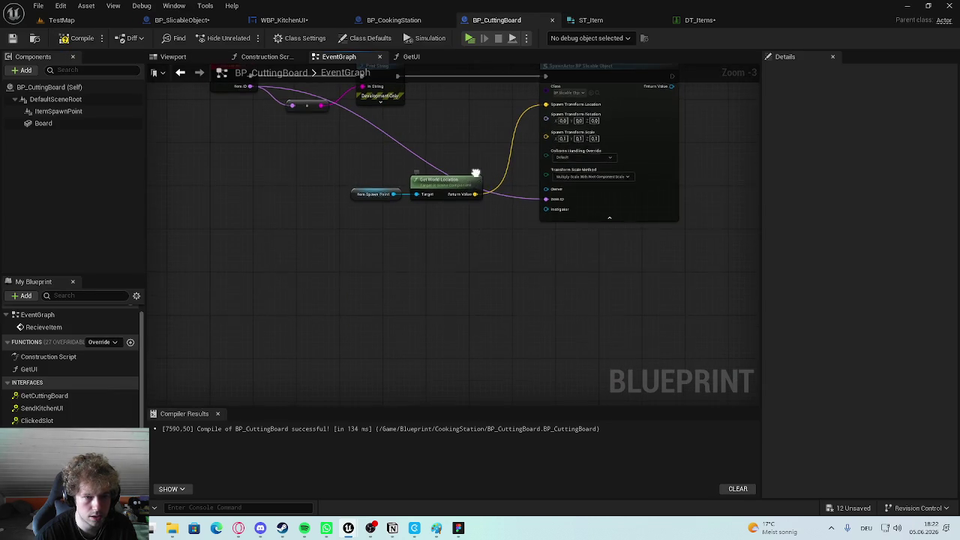
left_click(590, 20)
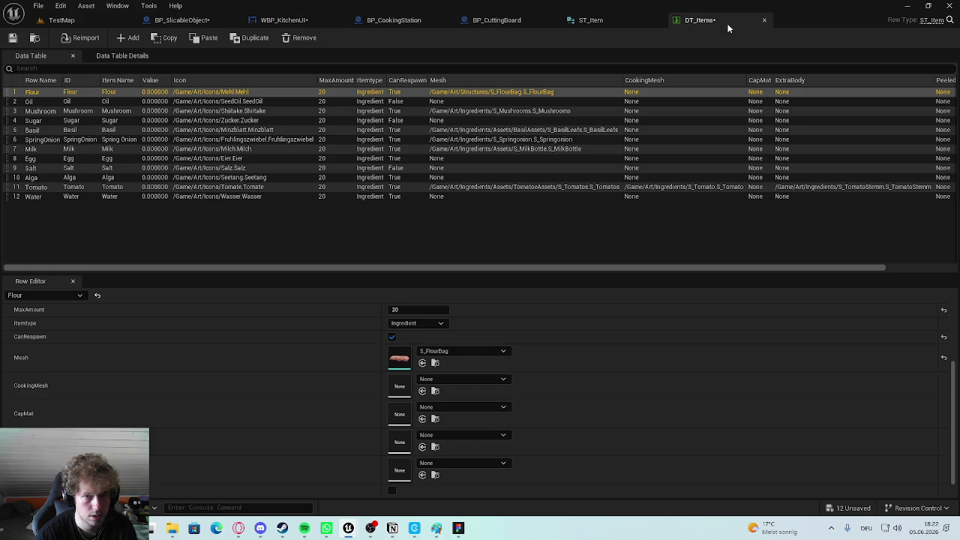
left_click(698, 20)
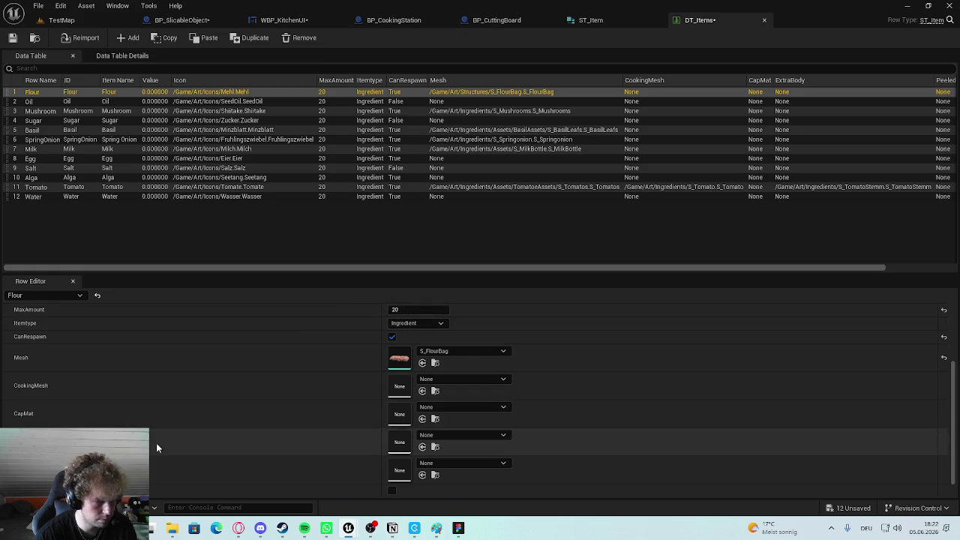
Tick ExtraMesh for the Tomato row in DT_Items and save.
left_click(409, 187)
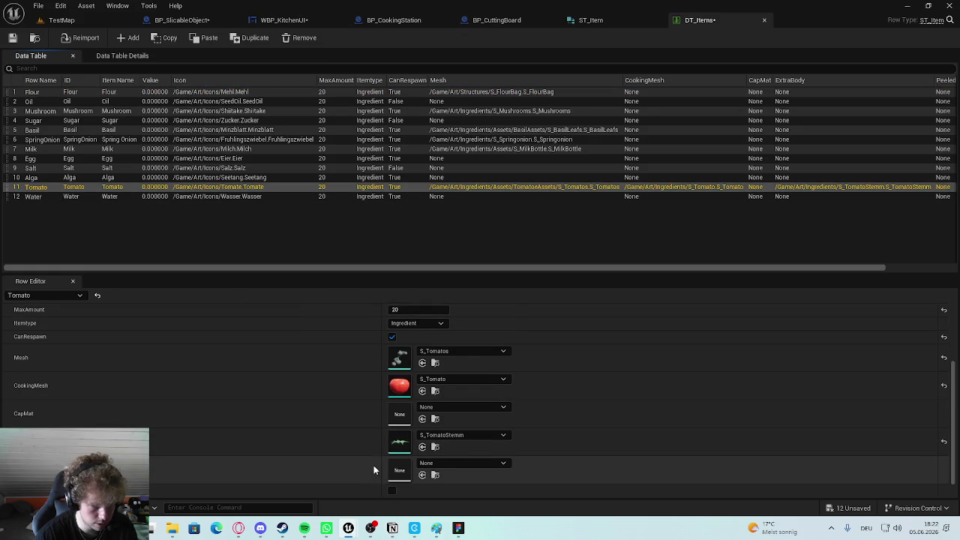
scroll(368, 477, "down", 1)
left_click(392, 491)
key("ctrl+s")
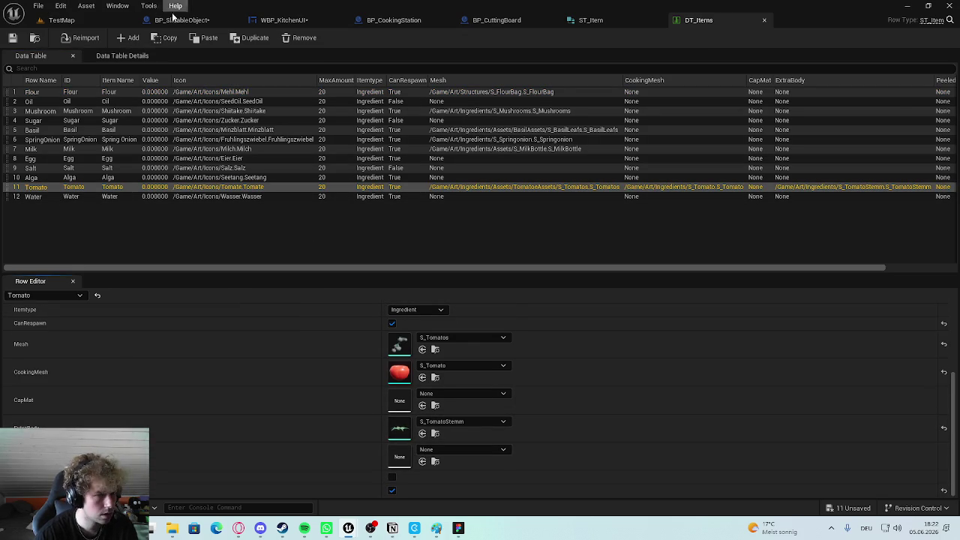
Go through the blueprint tabs back to BP_SlicableObject's Construction Script.
left_click(281, 20)
left_click(431, 22)
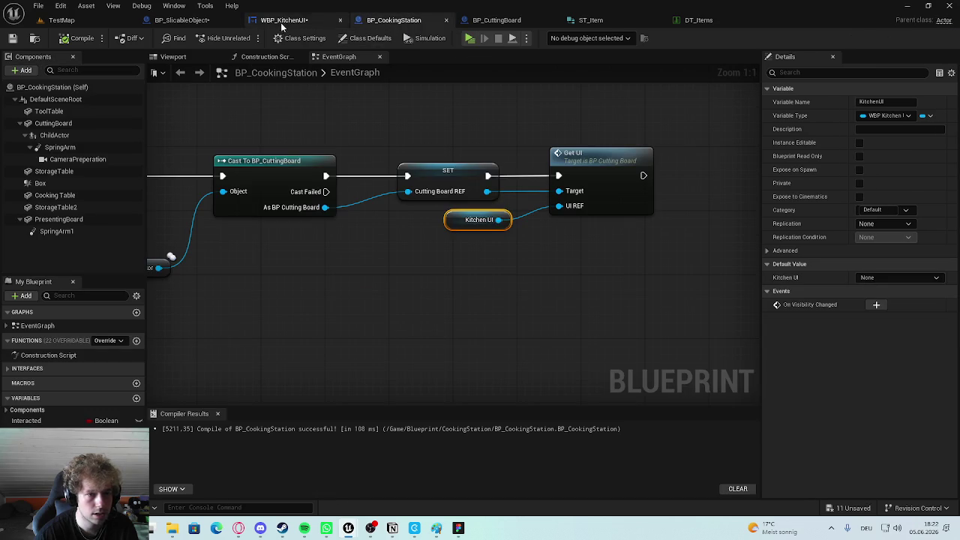
scroll(639, 253, "down", 1)
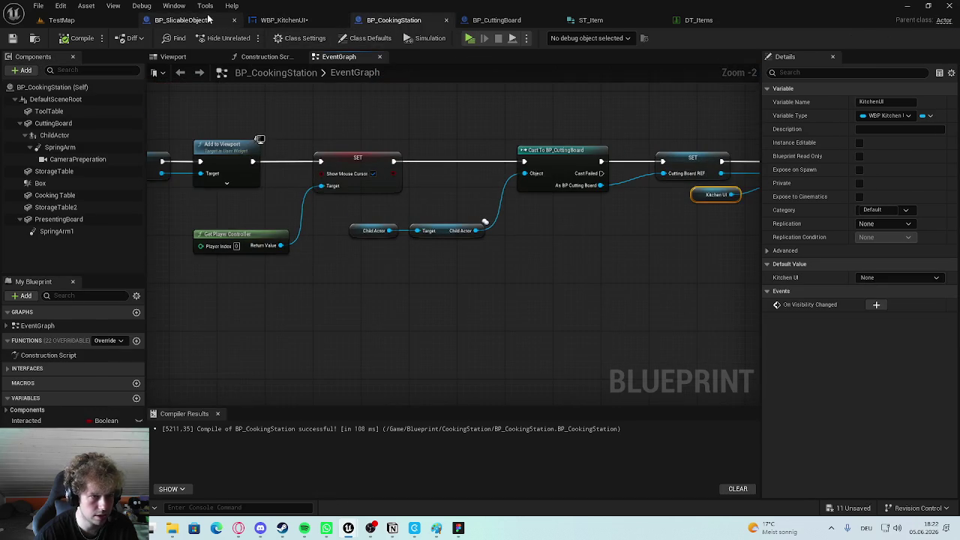
left_click(183, 20)
scroll(520, 294, "up", 3)
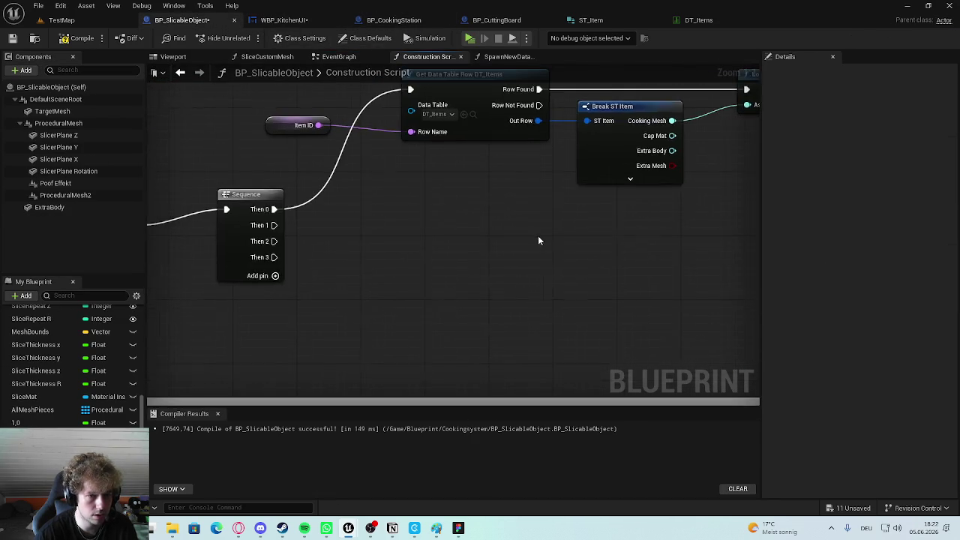
Add a Branch after Sequence Then 1 with Extra Mesh as its Condition.
scroll(528, 244, "down", 1)
left_click_drag(299, 223, 438, 223)
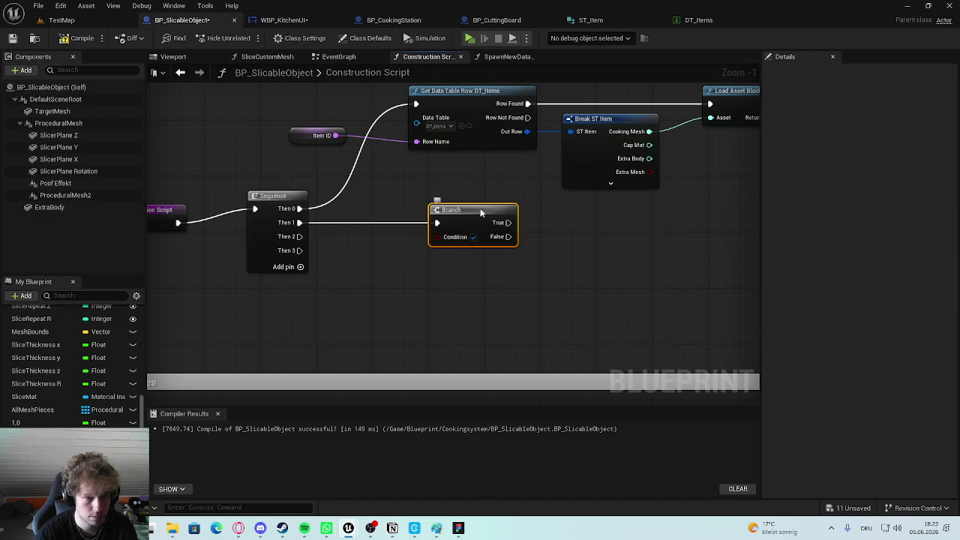
left_click(438, 188)
scroll(519, 230, "up", 1)
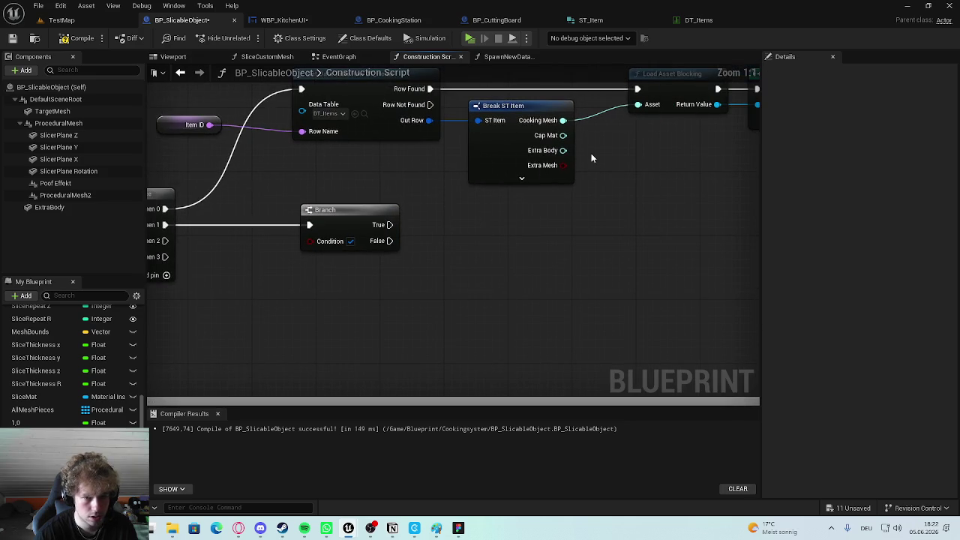
left_click_drag(562, 165, 310, 241)
left_click(332, 211)
left_click(358, 198)
left_click_drag(520, 232, 396, 242)
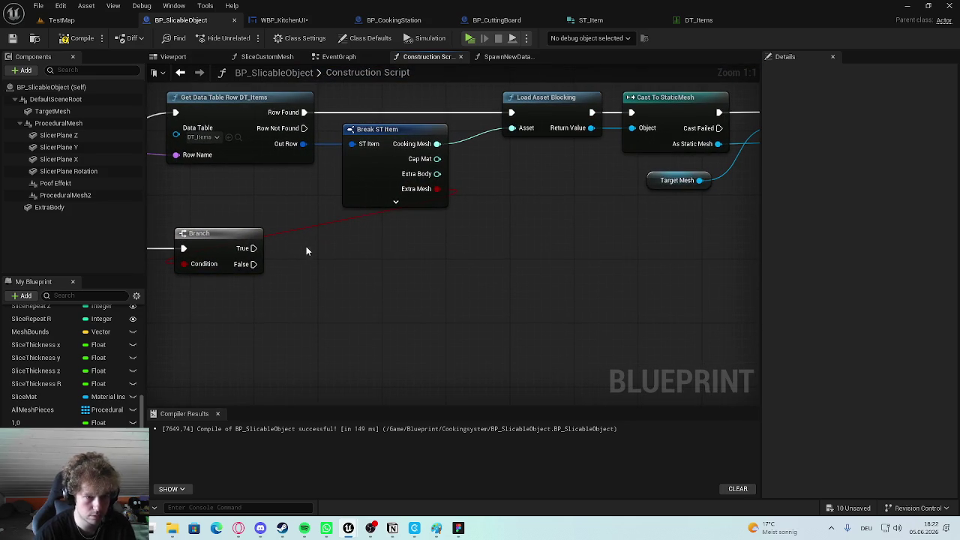
Create a Load Asset Blocking node from Extra Body, driven by the Branch True output.
mouse_move(252, 249)
left_mouse_down()
mouse_move(509, 233)
mouse_move(505, 250)
left_mouse_up()
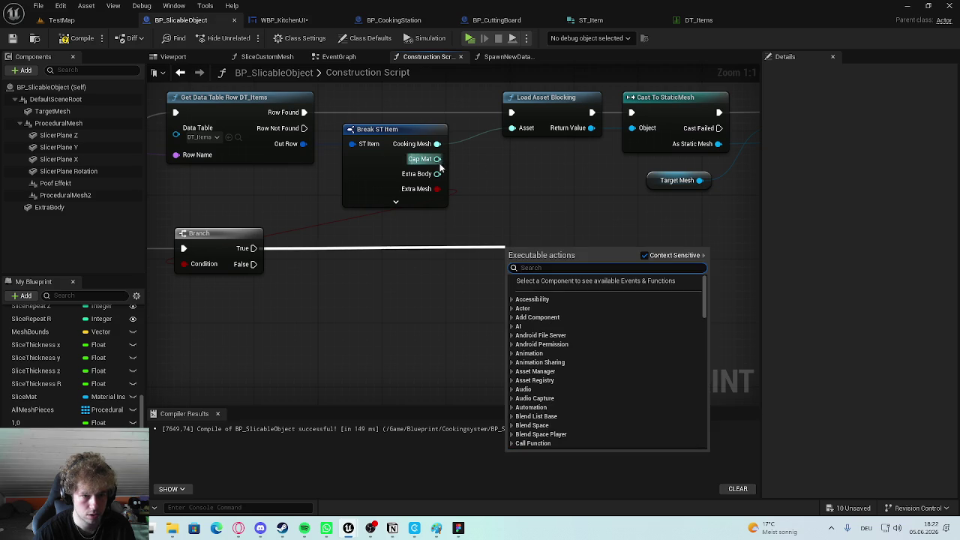
left_click_drag(438, 174, 501, 259)
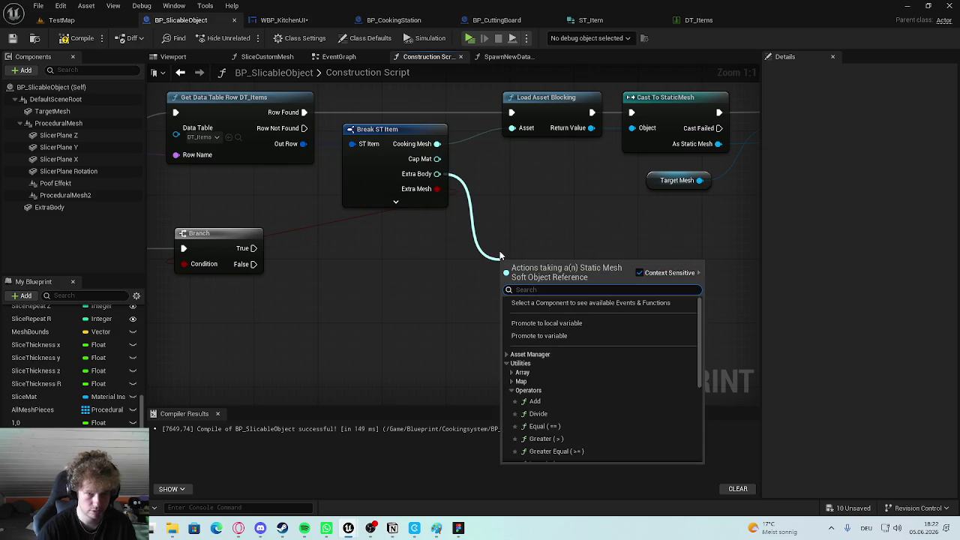
type("load")
key("Return")
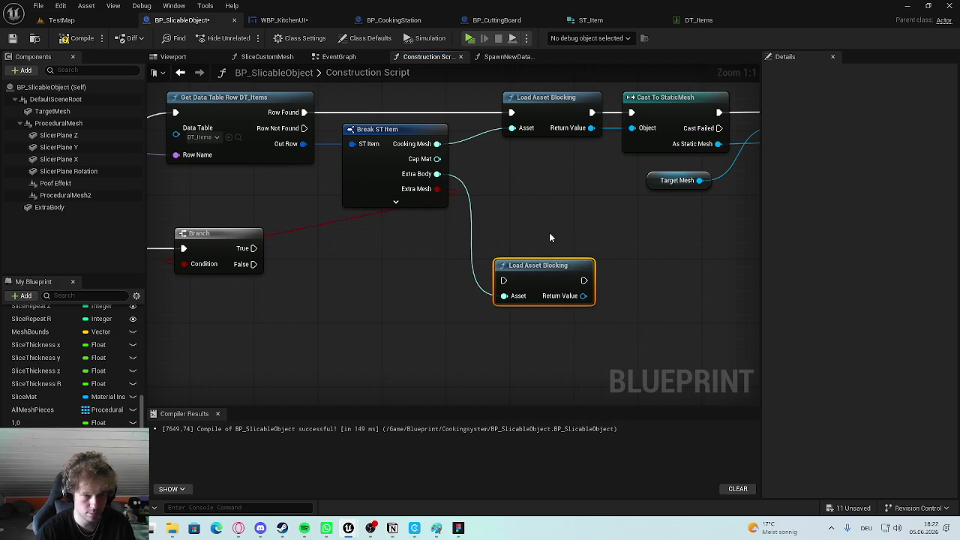
mouse_move(240, 249)
left_mouse_down()
mouse_move(504, 280)
mouse_move(541, 249)
left_mouse_up()
left_click(537, 207)
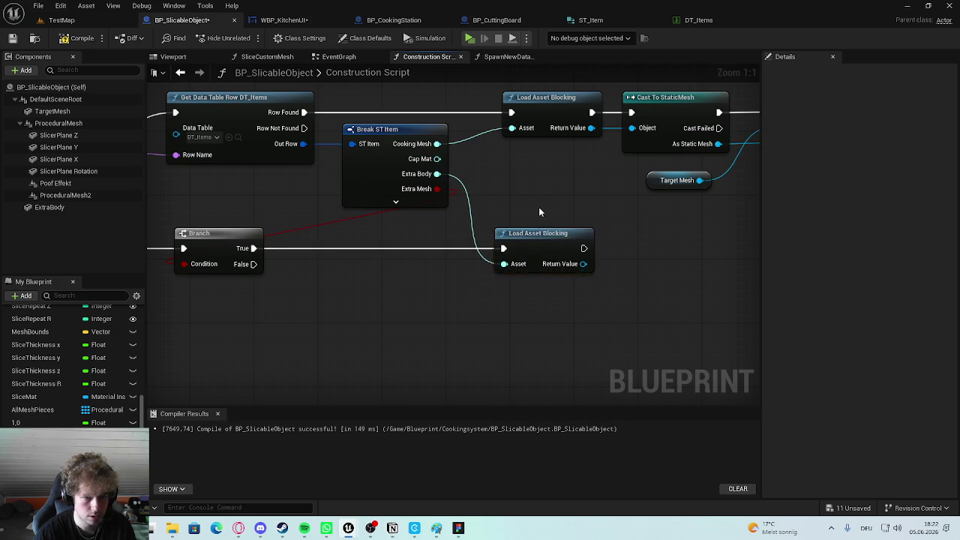
Duplicate Cast To StaticMesh, feed it the loaded Extra Body asset, tidy the nodes, and compile.
left_click(528, 138)
left_click(523, 286)
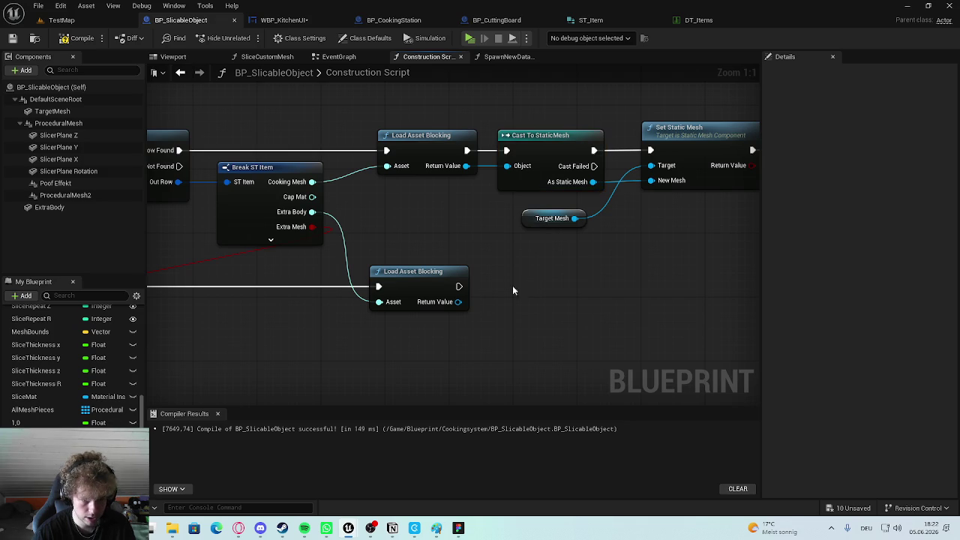
left_click(534, 137)
key("ctrl+d")
mouse_move(537, 230)
left_mouse_down()
mouse_move(493, 278)
mouse_move(514, 284)
left_mouse_up()
left_click_drag(458, 302, 507, 278)
left_click_drag(583, 253, 575, 286)
left_click_drag(529, 249, 543, 211)
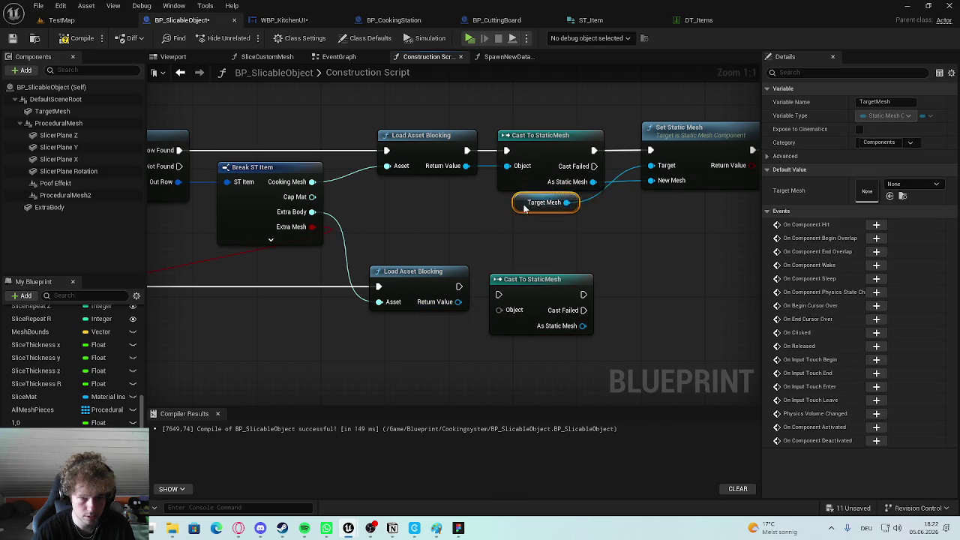
left_click(534, 247)
left_click_drag(528, 286, 528, 277)
left_click(446, 279)
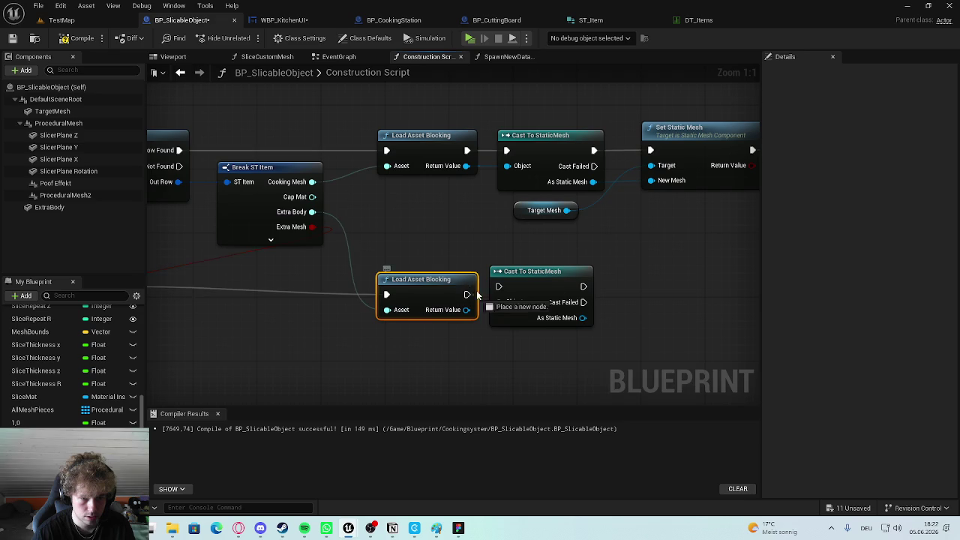
left_click_drag(458, 301, 499, 302)
left_click(75, 38)
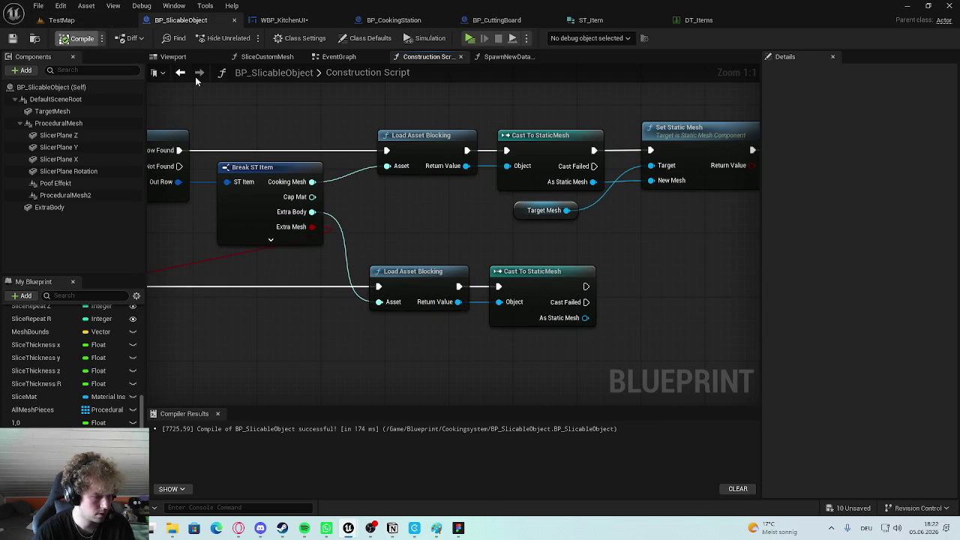
left_click_drag(485, 193, 433, 220)
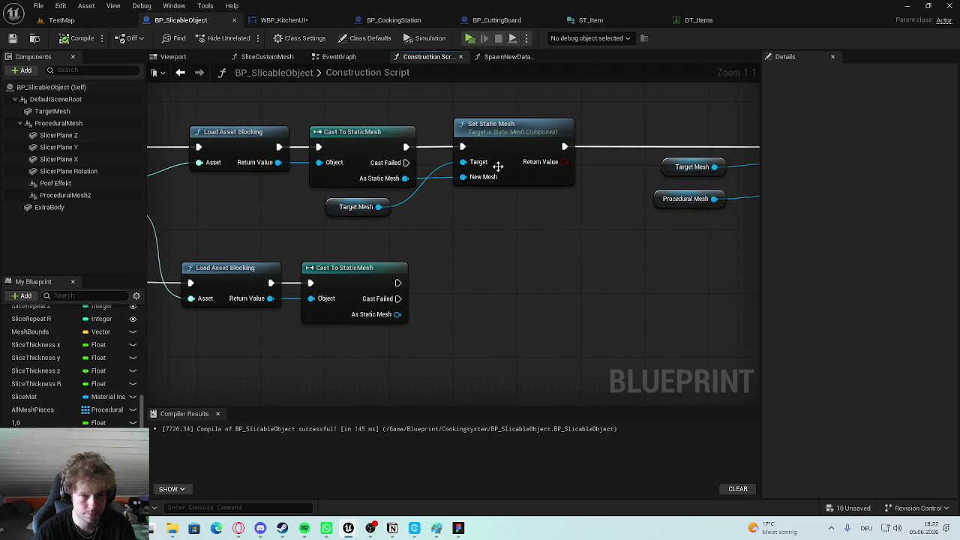
Paste a copy of Set Static Mesh and place it after the second Cast To StaticMesh.
scroll(543, 197, "down", 4)
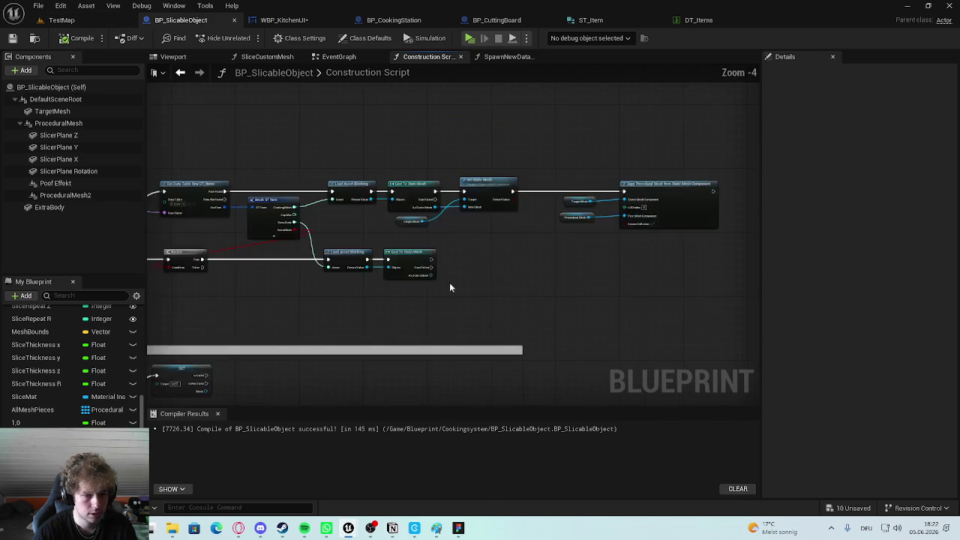
left_click_drag(451, 280, 469, 315)
scroll(469, 314, "up", 3)
mouse_move(402, 352)
left_mouse_down()
mouse_move(423, 303)
mouse_move(423, 261)
left_mouse_up()
left_click(416, 274)
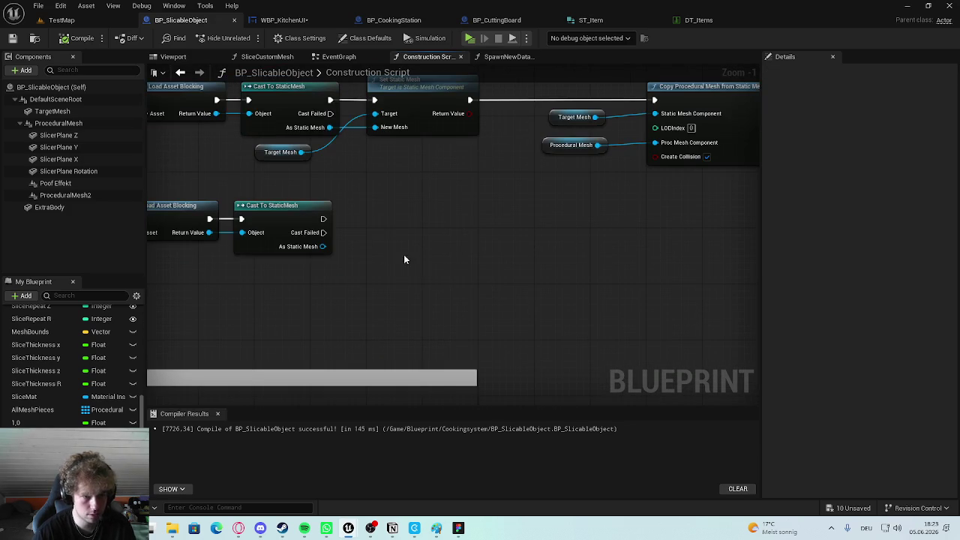
key("ctrl+v")
left_click_drag(425, 218, 426, 210)
left_click(435, 246)
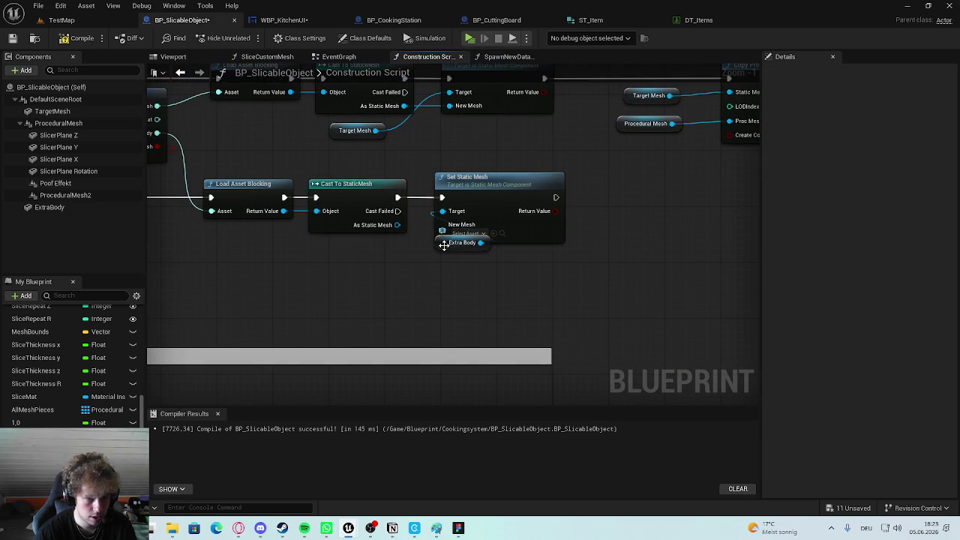
Select the Extra Body getter, then bring up the ST_Item structure.
left_click(442, 251)
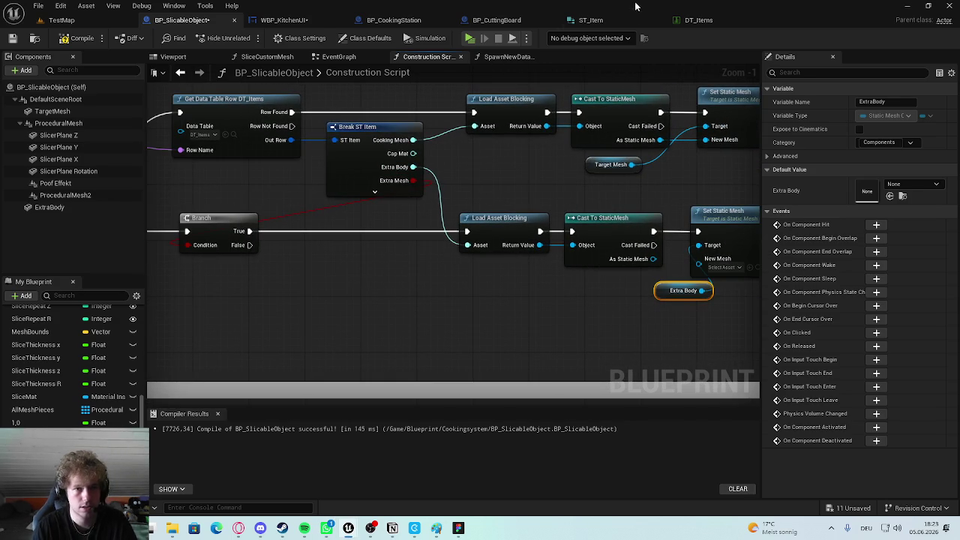
left_click(699, 20)
left_click(589, 21)
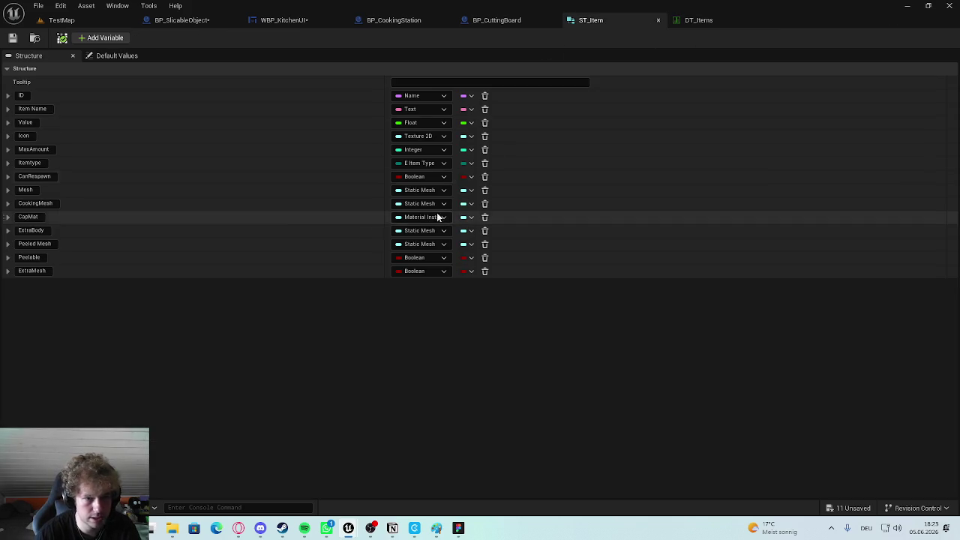
Remove the ExtraMesh boolean member from ST_Item and return to BP_SlicableObject.
left_click(484, 272)
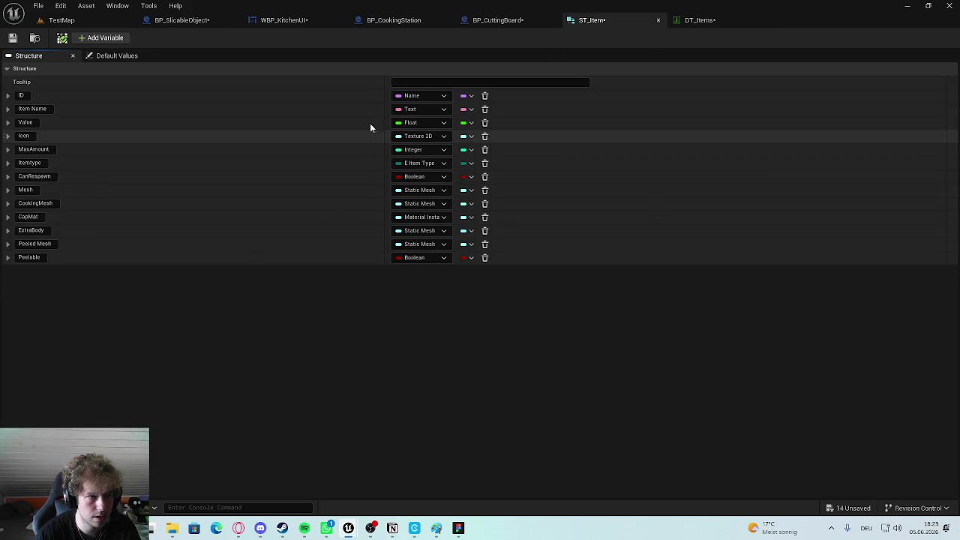
left_click(171, 21)
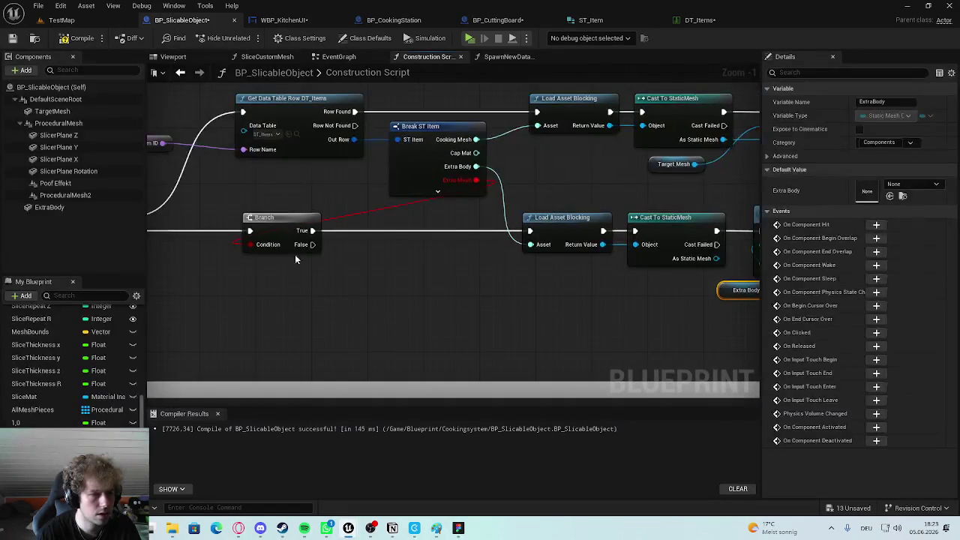
left_click_drag(311, 256, 285, 266)
Delete the Branch node and wire Sequence Then 1 directly into Load Asset Blocking.
right_click(414, 181)
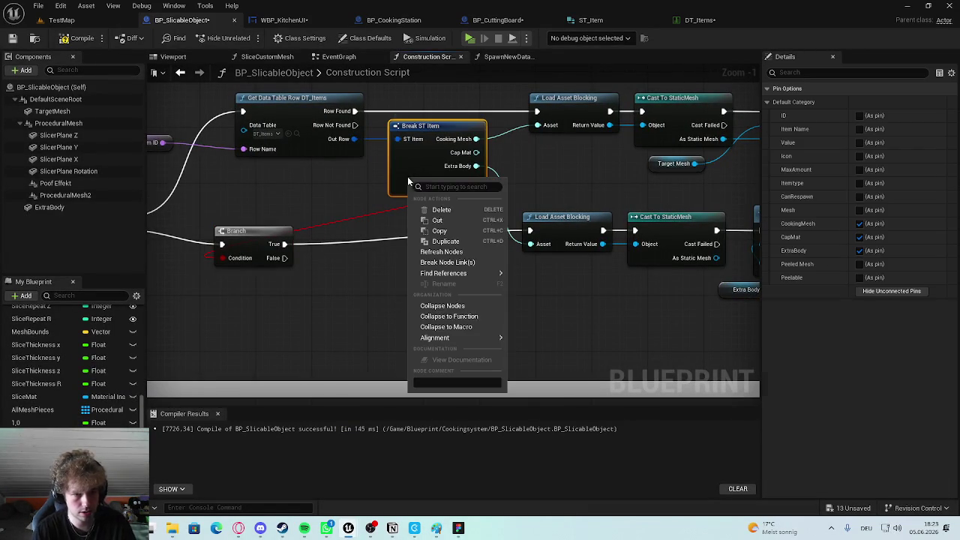
mouse_move(450, 276)
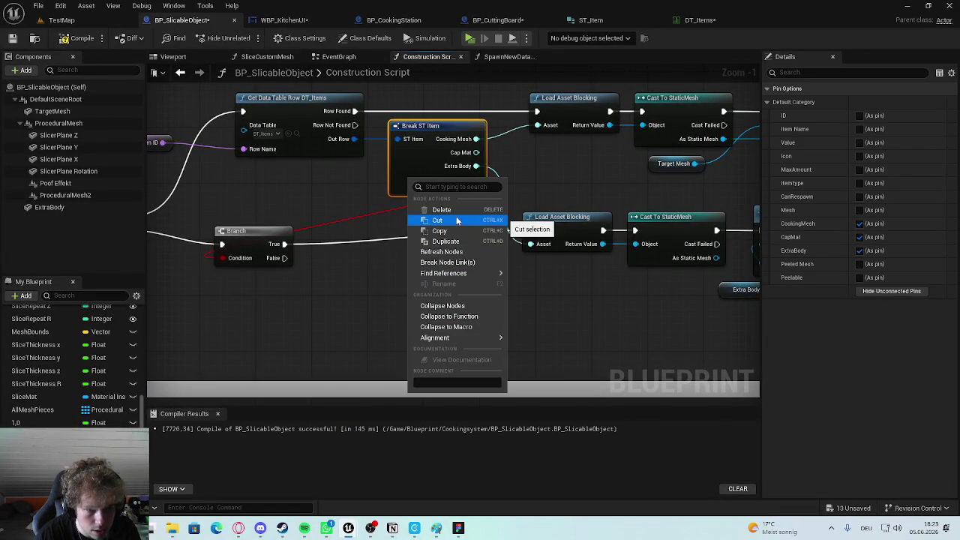
left_click(410, 256)
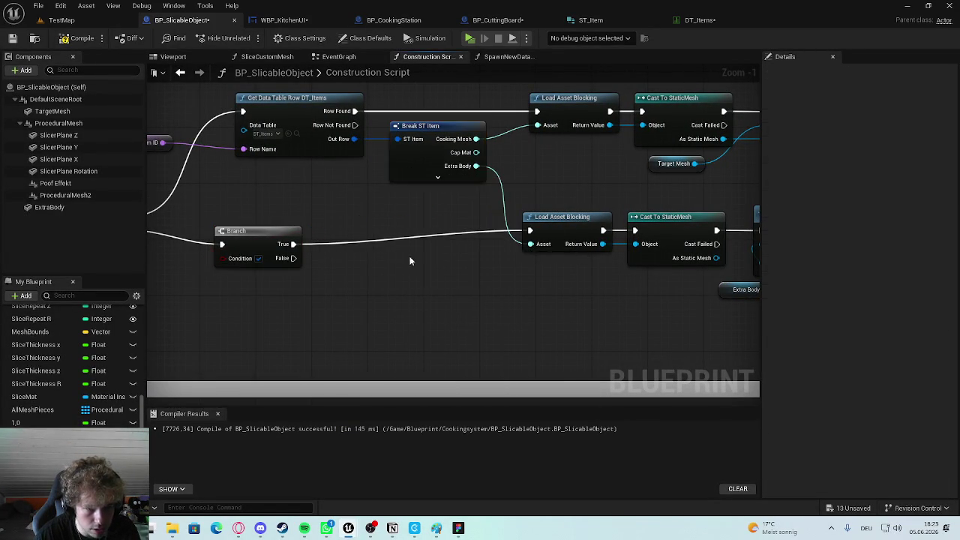
key("Delete")
left_click_drag(218, 195, 622, 195)
mouse_move(368, 243)
left_mouse_down()
mouse_move(279, 256)
mouse_move(352, 232)
mouse_move(405, 243)
mouse_move(450, 227)
mouse_move(442, 262)
left_mouse_up()
scroll(279, 256, "up", 1)
scroll(442, 262, "down", 1)
left_click(510, 311)
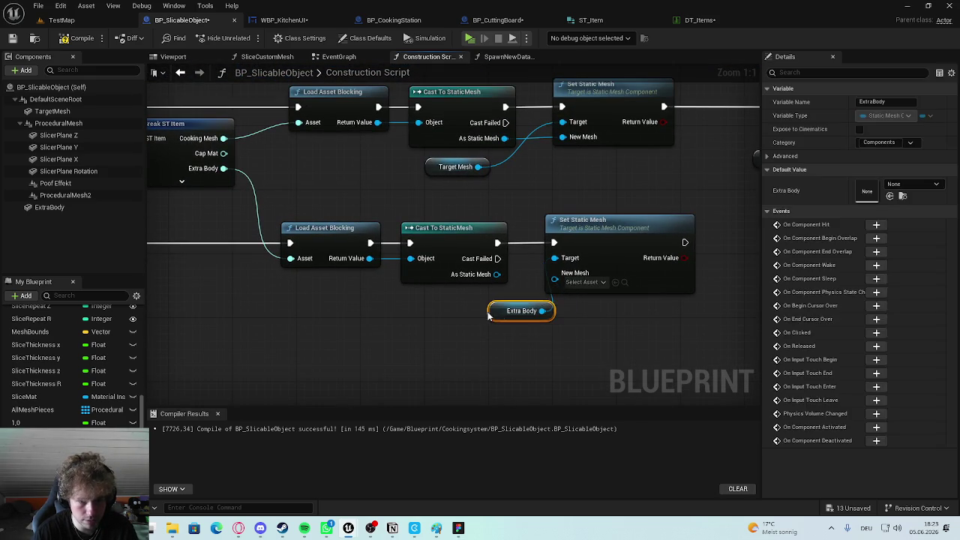
Find the existing SET Extra Mesh node and select it for copying.
scroll(476, 333, "down", 2)
left_click_drag(475, 333, 463, 218)
left_click(471, 192)
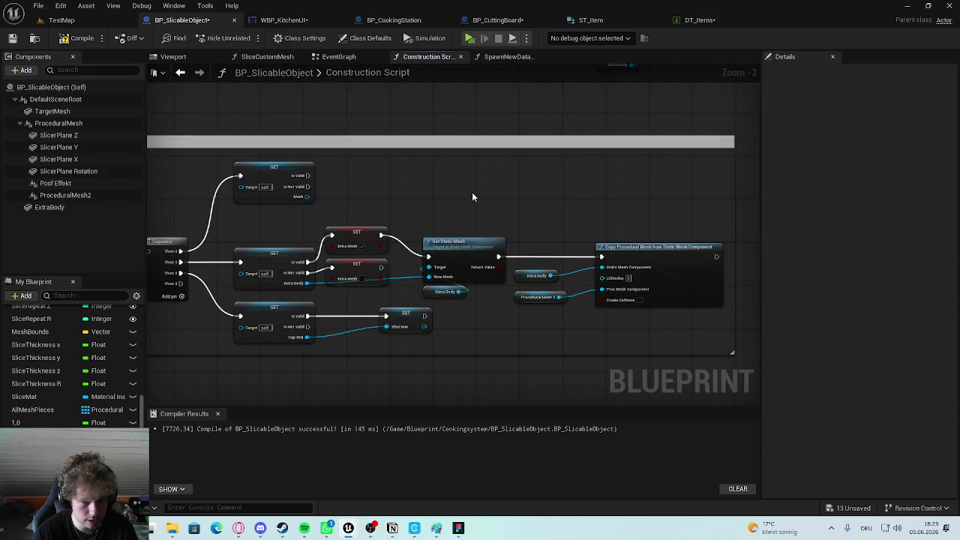
scroll(365, 276, "up", 3)
scroll(364, 276, "down", 2)
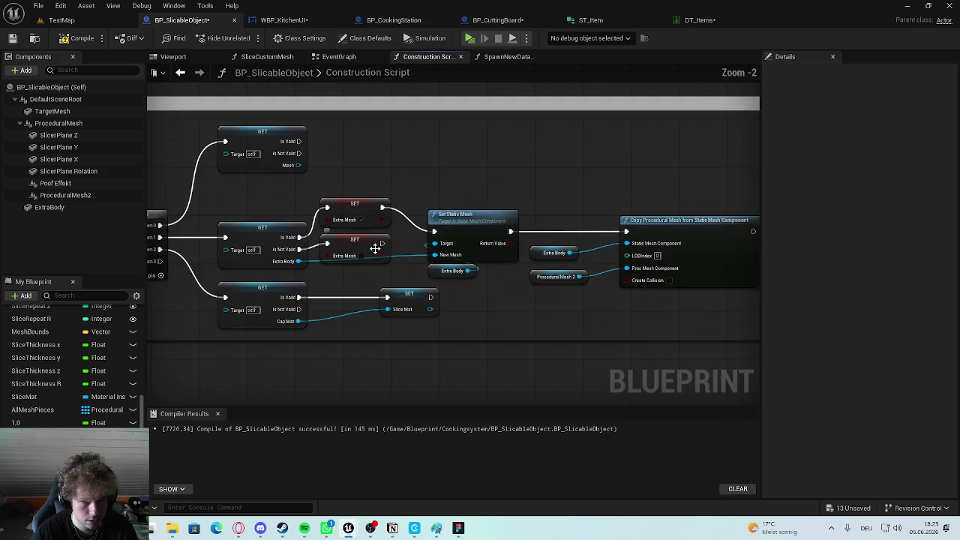
left_click_drag(379, 247, 518, 223)
mouse_move(568, 150)
left_mouse_down()
mouse_move(369, 308)
mouse_move(509, 221)
mouse_move(420, 83)
mouse_move(330, 278)
mouse_move(317, 247)
mouse_move(472, 158)
mouse_move(428, 150)
mouse_move(500, 147)
left_mouse_up()
left_click(329, 300)
Paste SET Extra Mesh between the cast and Set Static Mesh, wire As Static Mesh to New Mesh, and save.
left_click(355, 175)
key("ctrl+v")
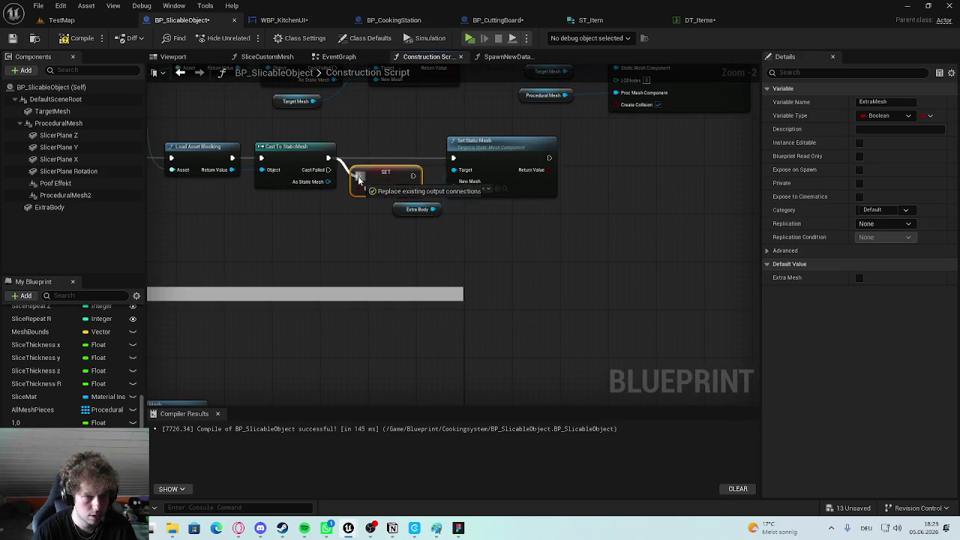
mouse_move(360, 174)
left_mouse_down()
mouse_move(418, 157)
mouse_move(375, 159)
left_mouse_up()
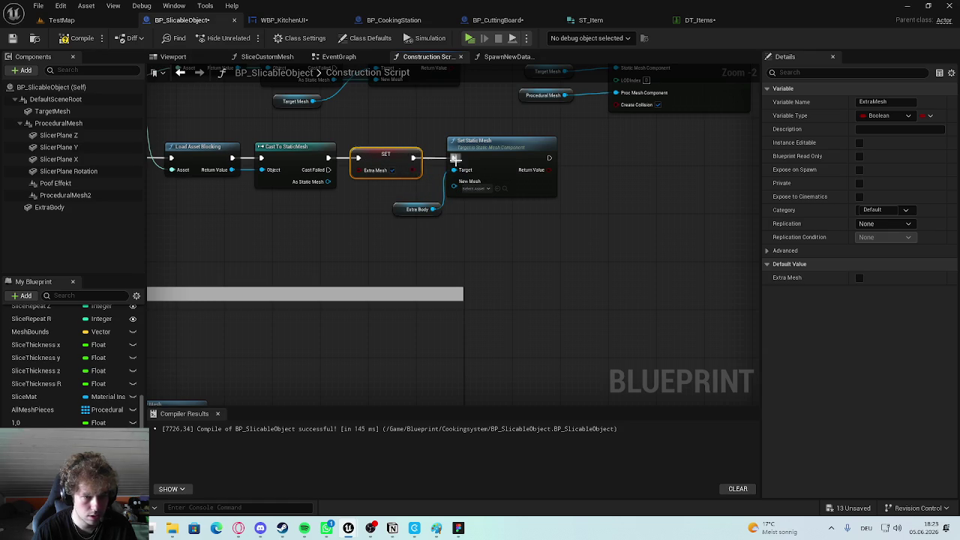
left_click(377, 196)
left_click_drag(420, 204, 409, 198)
left_click(414, 241)
mouse_move(328, 181)
left_mouse_down()
mouse_move(342, 194)
mouse_move(453, 181)
left_mouse_up()
key("ctrl+s")
Select the Copy Procedural Mesh, Extra Body and Procedural Mesh 2 nodes.
scroll(447, 218, "up", 2)
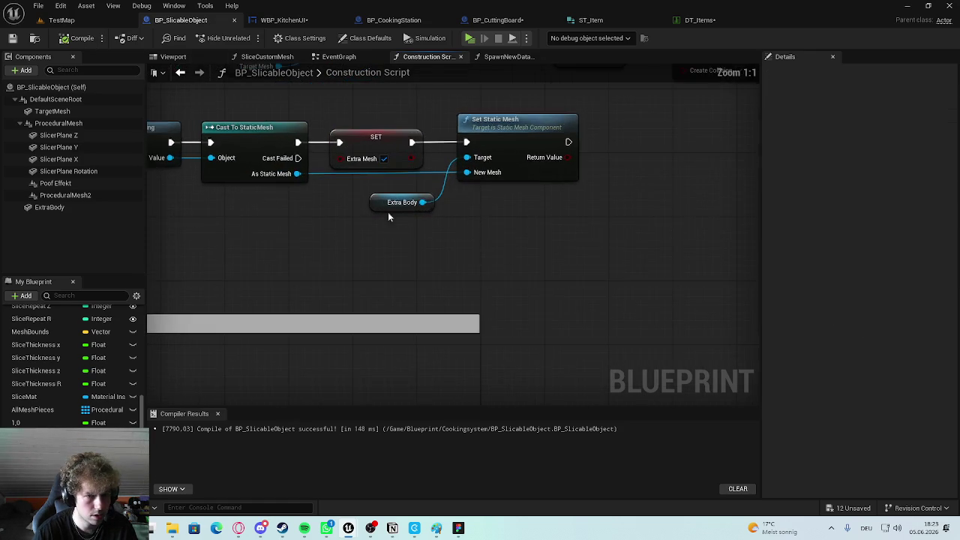
left_click(460, 211)
scroll(535, 259, "down", 4)
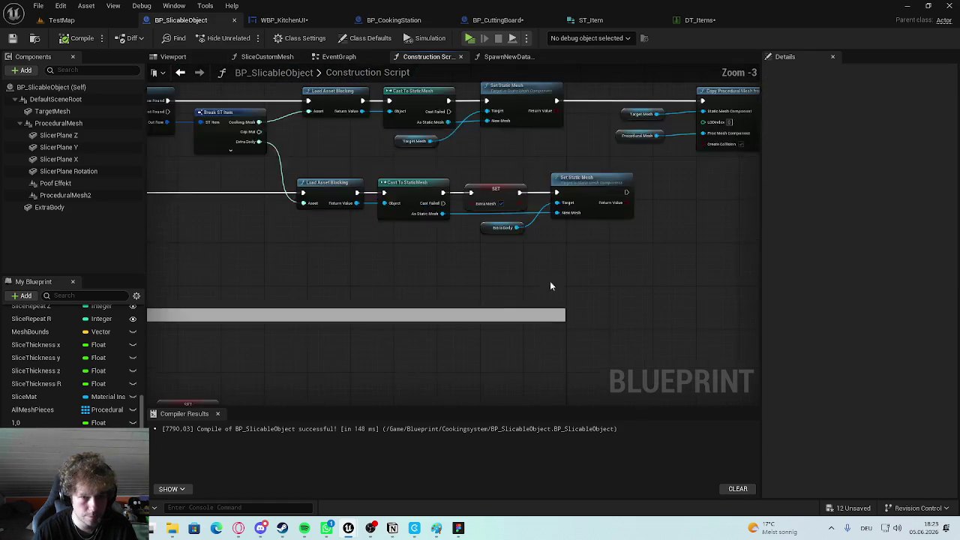
scroll(541, 248, "up", 1)
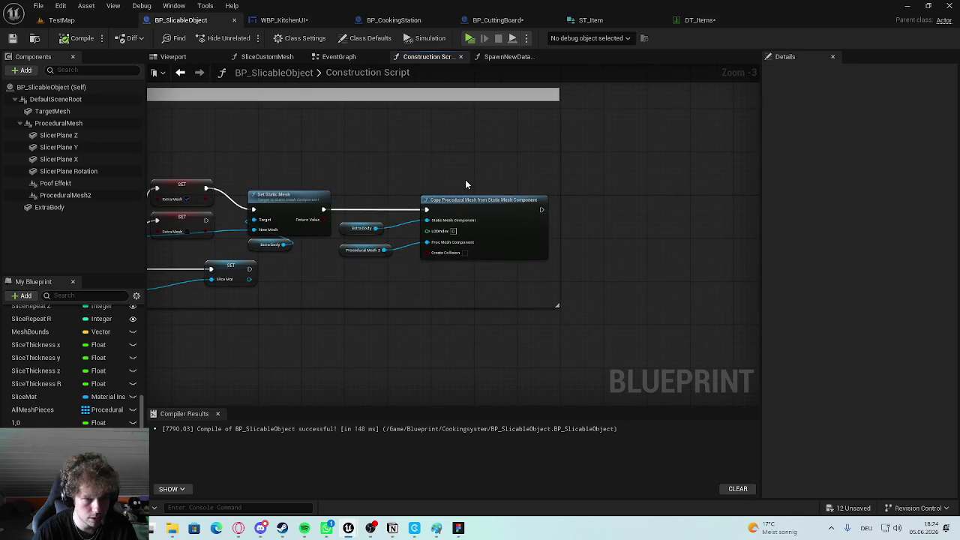
left_click_drag(502, 171, 342, 259)
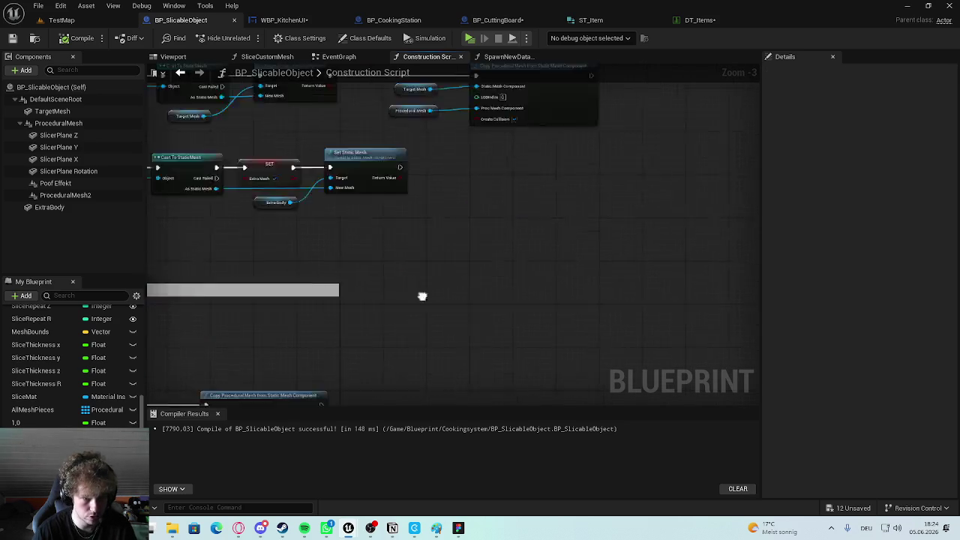
Move the Copy Procedural Mesh group after Set Static Mesh, wire its execution, and compile.
left_click_drag(362, 324, 419, 216)
left_click_drag(281, 204, 352, 218)
left_click_drag(417, 222, 430, 205)
scroll(357, 303, "up", 3)
key("ctrl+z")
key("ctrl+z")
key("ctrl+z")
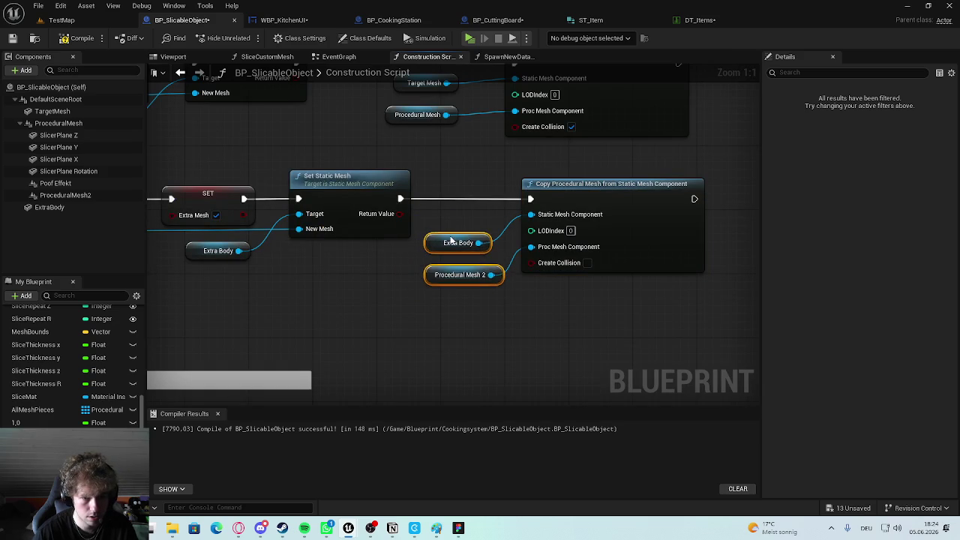
key("F7")
scroll(353, 300, "down", 5)
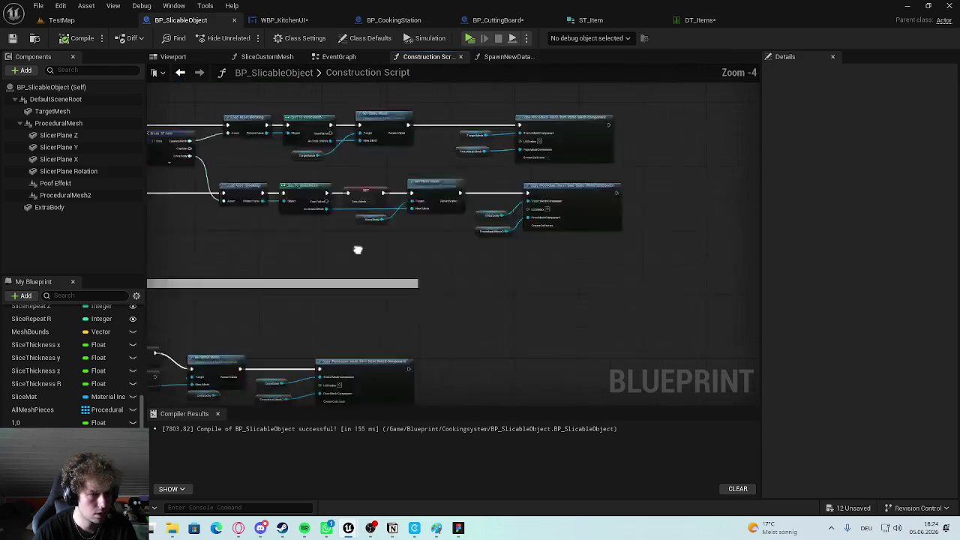
scroll(447, 231, "up", 1)
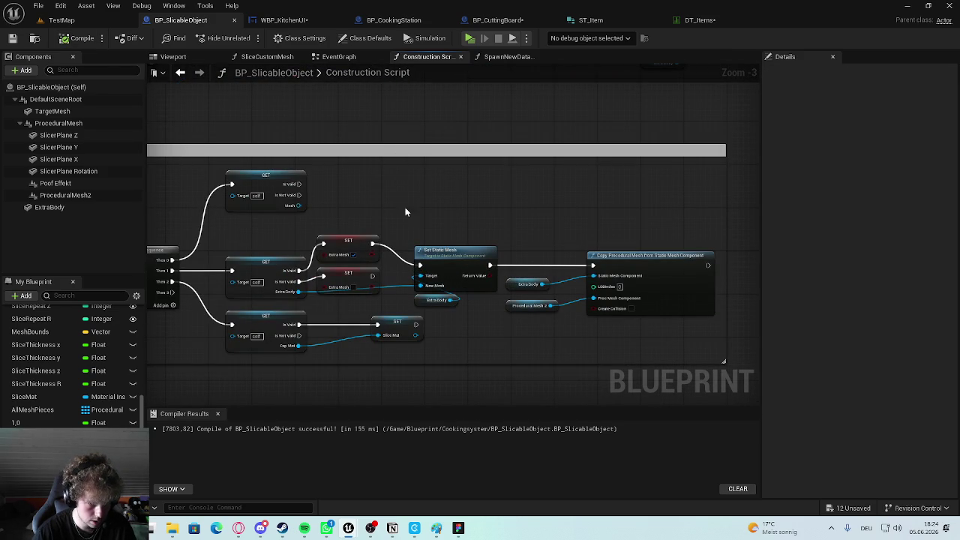
Duplicate the SET Slice Mat node.
left_click(405, 348)
key("ctrl+c")
key("ctrl+v")
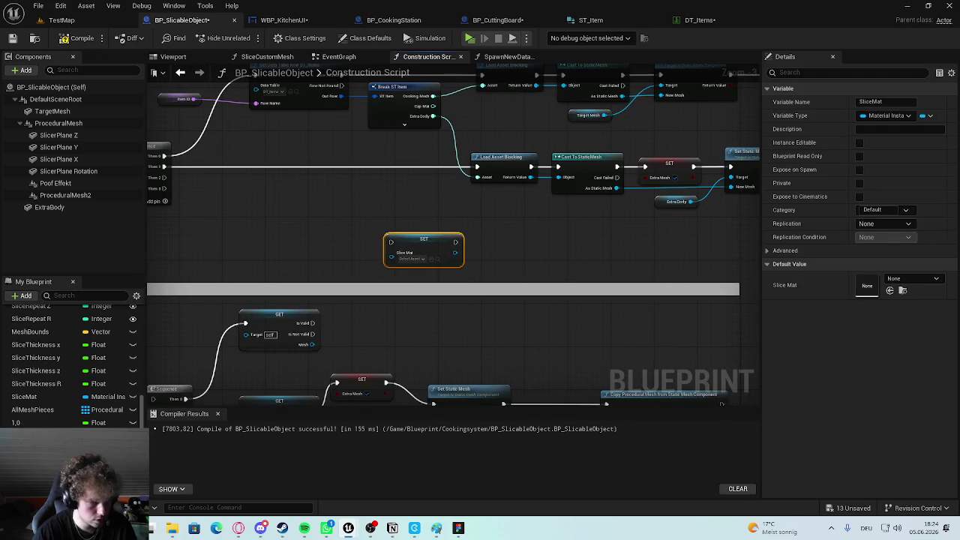
Add a Load Asset Blocking node fed by Cap Mat and line it up with SET Slice Mat.
mouse_move(318, 197)
left_mouse_down()
mouse_move(389, 272)
mouse_move(278, 246)
mouse_move(320, 239)
left_mouse_up()
mouse_move(219, 208)
left_mouse_down()
mouse_move(439, 278)
mouse_move(467, 272)
mouse_move(474, 259)
left_mouse_up()
left_click(473, 267)
left_click_drag(488, 138, 496, 242)
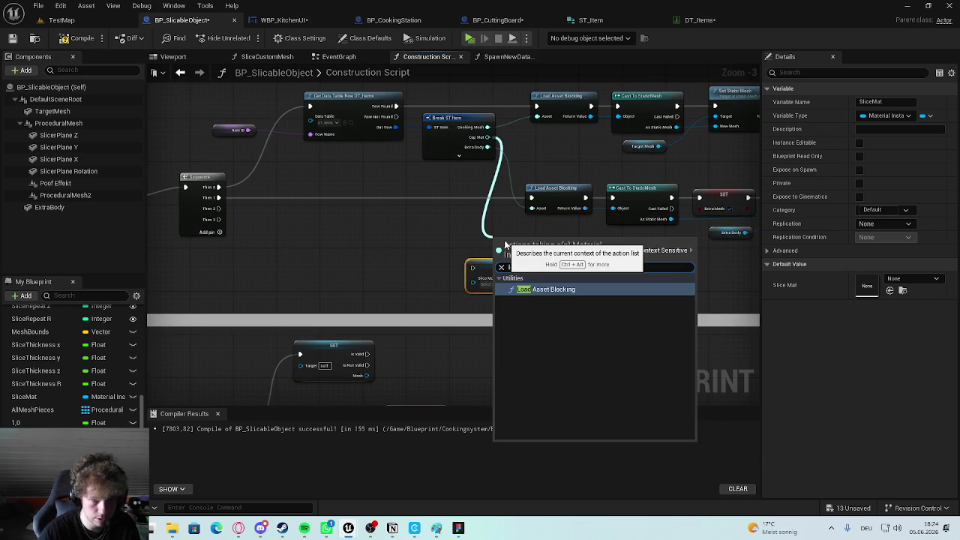
left_click(535, 290)
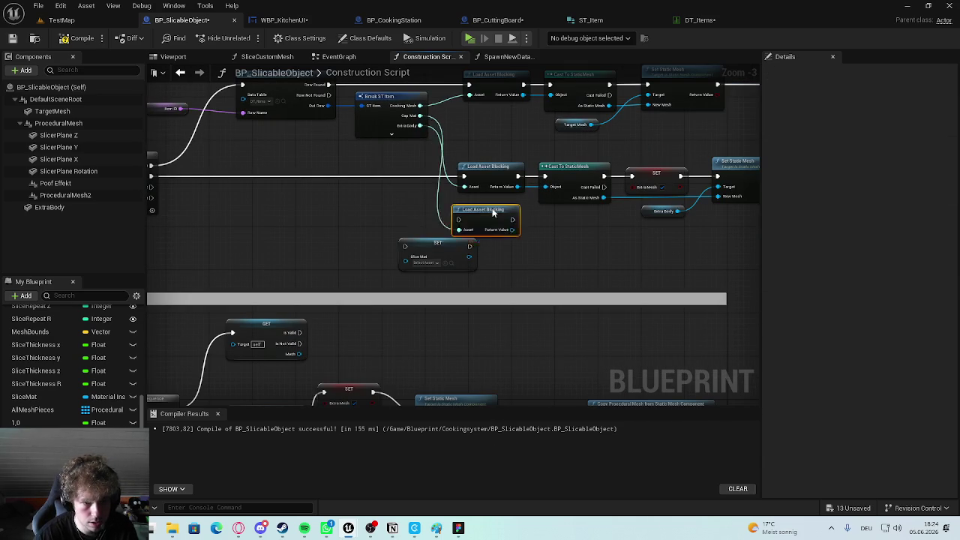
left_click_drag(487, 215, 496, 206)
left_click(435, 229)
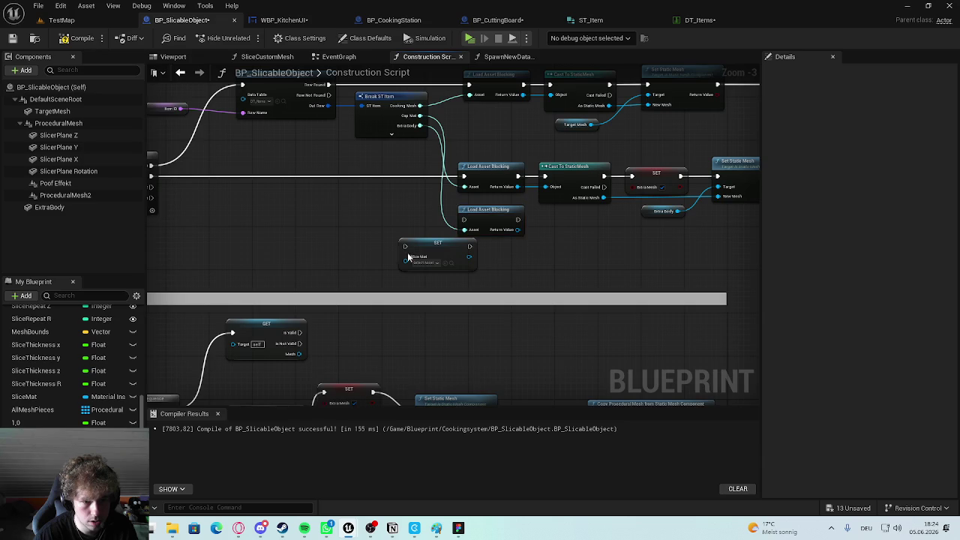
left_click_drag(401, 252, 568, 247)
left_click(466, 245)
left_click_drag(466, 245, 471, 256)
left_click_drag(571, 256, 562, 252)
mouse_move(500, 255)
left_mouse_down()
mouse_move(507, 264)
mouse_move(532, 245)
mouse_move(594, 247)
left_mouse_up()
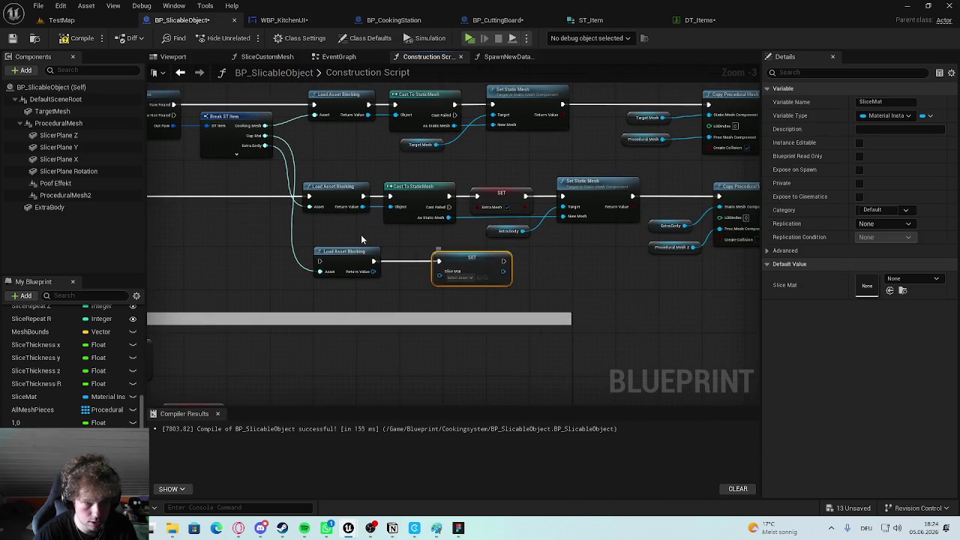
Cast the loaded asset to MaterialInstance and feed As Material Instance into SET Slice Mat.
scroll(373, 246, "up", 3)
left_click_drag(380, 287, 412, 287)
type("cast to material ins")
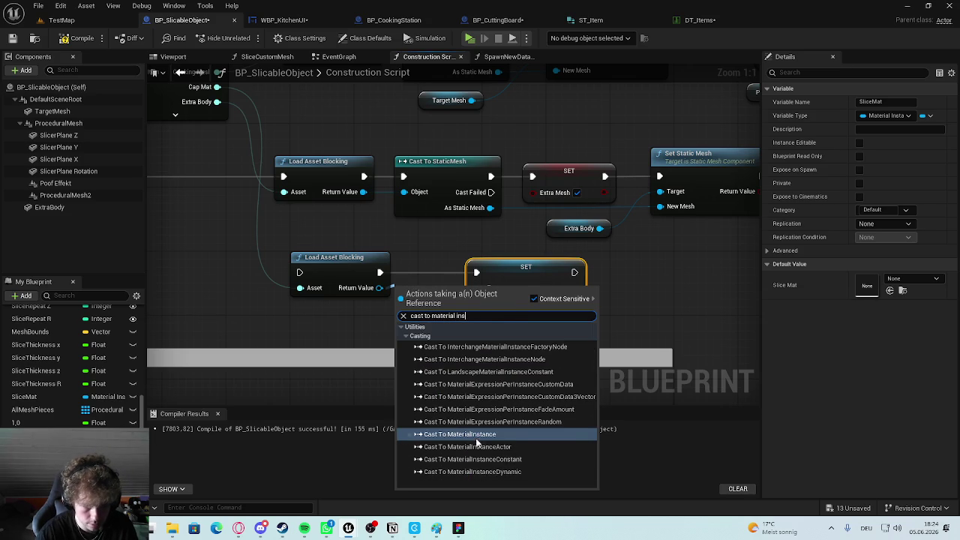
left_click(477, 437)
left_click_drag(525, 268, 591, 275)
left_click_drag(443, 263, 469, 265)
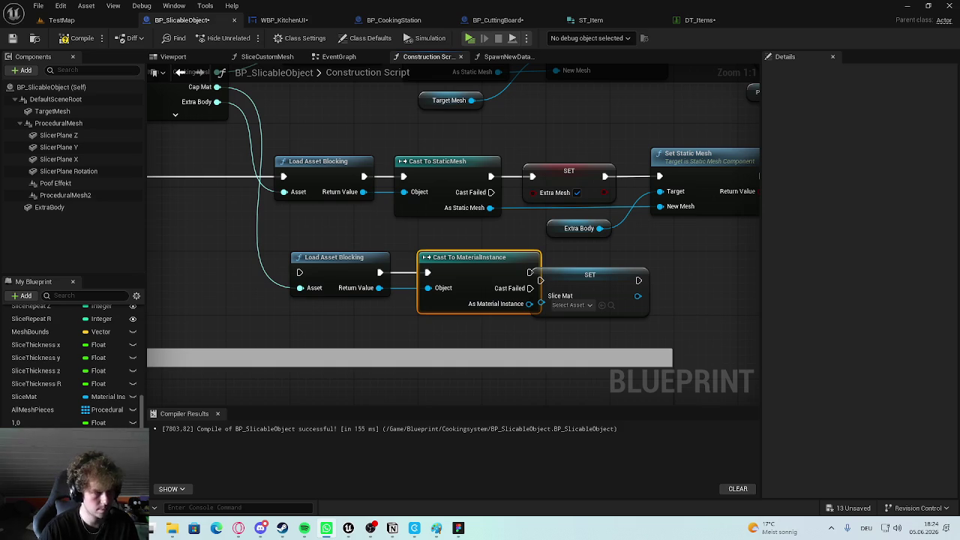
left_click_drag(592, 276, 632, 269)
mouse_move(530, 273)
left_mouse_down()
mouse_move(589, 273)
mouse_move(581, 272)
left_mouse_up()
left_click_drag(528, 304, 580, 294)
Wire the Sequence into the Cap Mat Load Asset Blocking node.
scroll(386, 253, "down", 3)
scroll(517, 240, "up", 3)
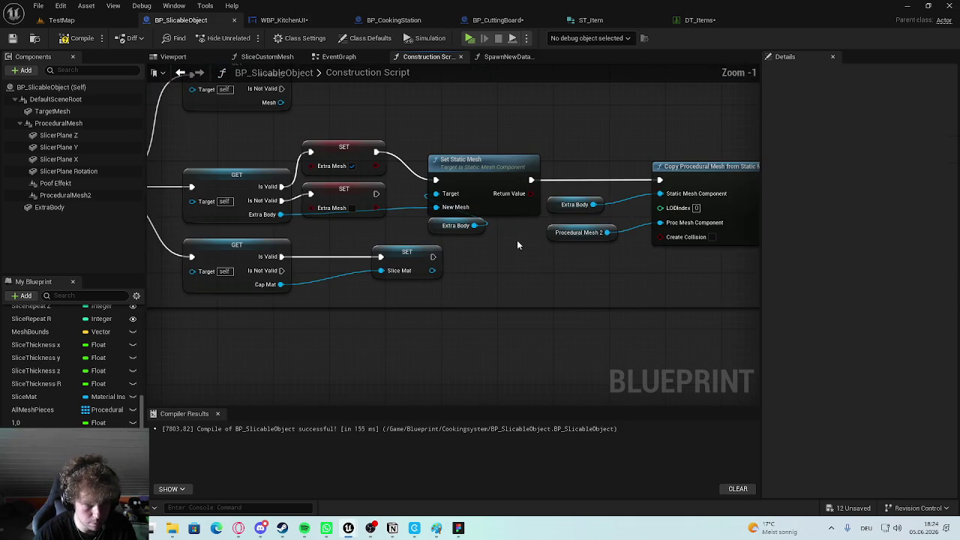
mouse_move(517, 235)
left_mouse_down()
mouse_move(330, 392)
mouse_move(634, 254)
left_mouse_up()
mouse_move(436, 265)
left_mouse_down()
mouse_move(532, 285)
mouse_move(472, 129)
mouse_move(481, 258)
mouse_move(304, 288)
left_mouse_up()
scroll(447, 363, "down", 2)
mouse_move(444, 315)
left_mouse_down()
mouse_move(201, 257)
mouse_move(352, 169)
mouse_move(720, 215)
left_mouse_up()
scroll(416, 216, "up", 2)
scroll(541, 247, "down", 5)
left_click_drag(671, 286, 557, 302)
scroll(556, 301, "up", 5)
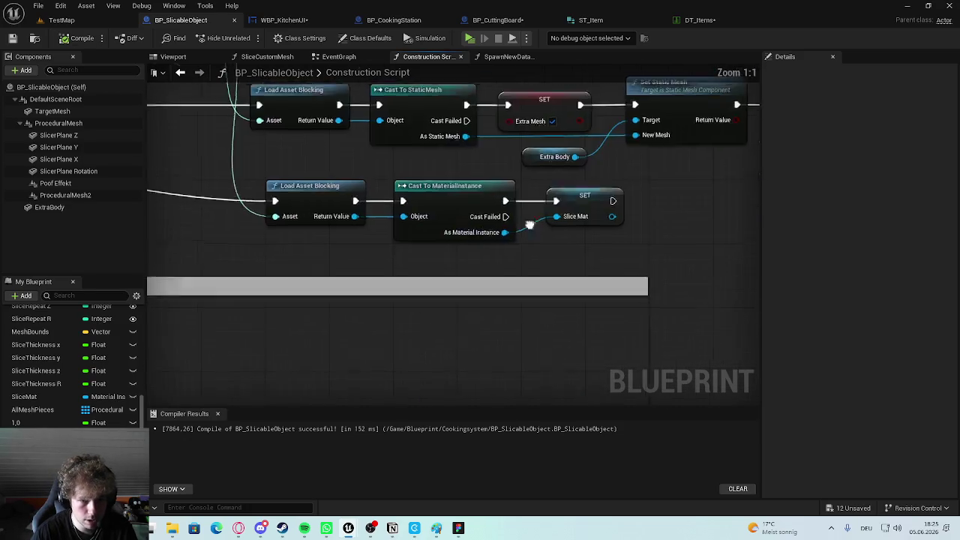
scroll(217, 301, "down", 4)
left_click(67, 22)
Launch the game preview, walk to the cutting board, and open the inventory.
key("alt+p")
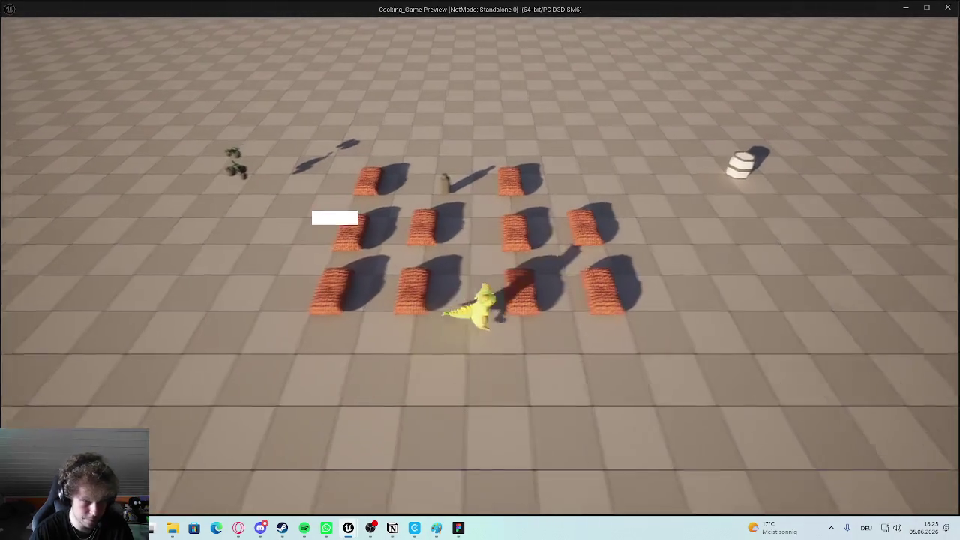
key("d")
key("i")
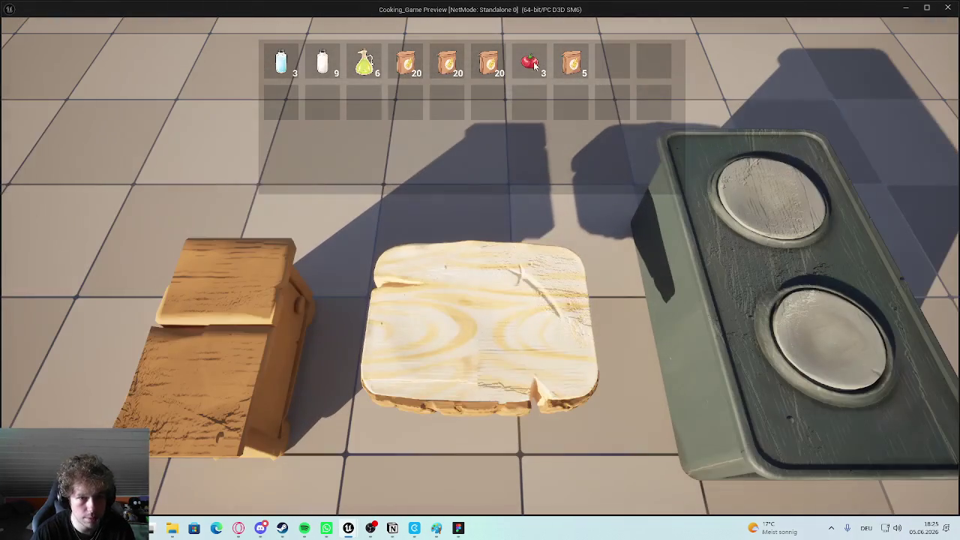
left_click(530, 63)
Spawn several tomatoes on the cutting board and cut them into pieces.
left_click(446, 171)
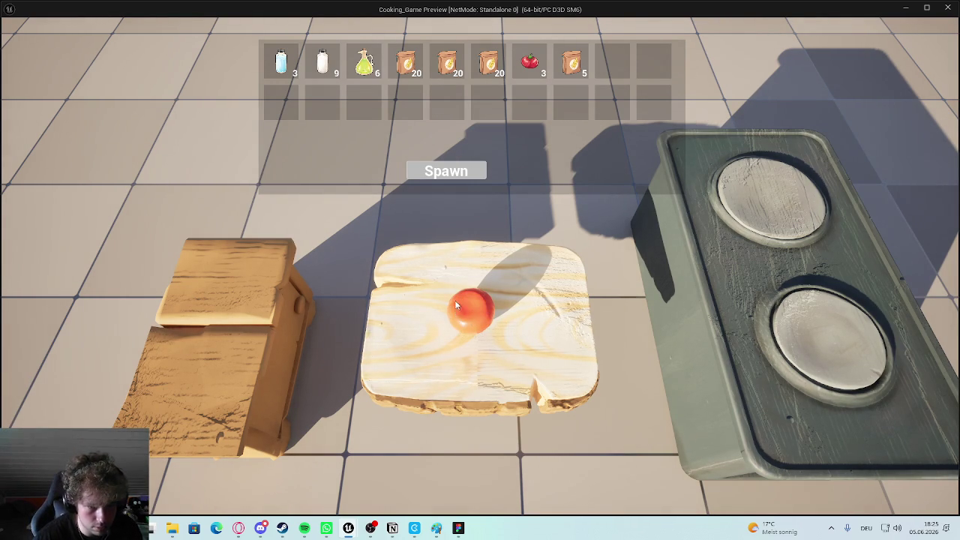
left_click(462, 171)
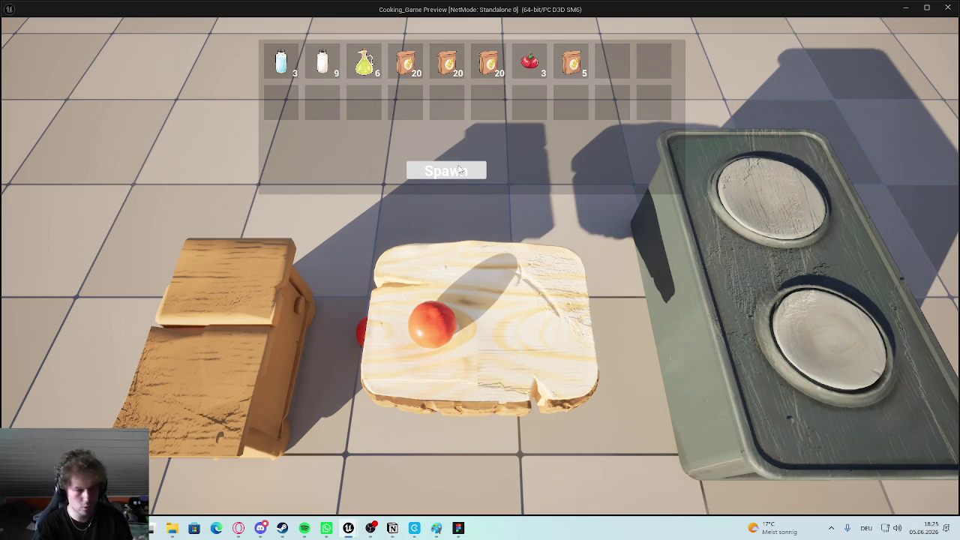
left_click(455, 165)
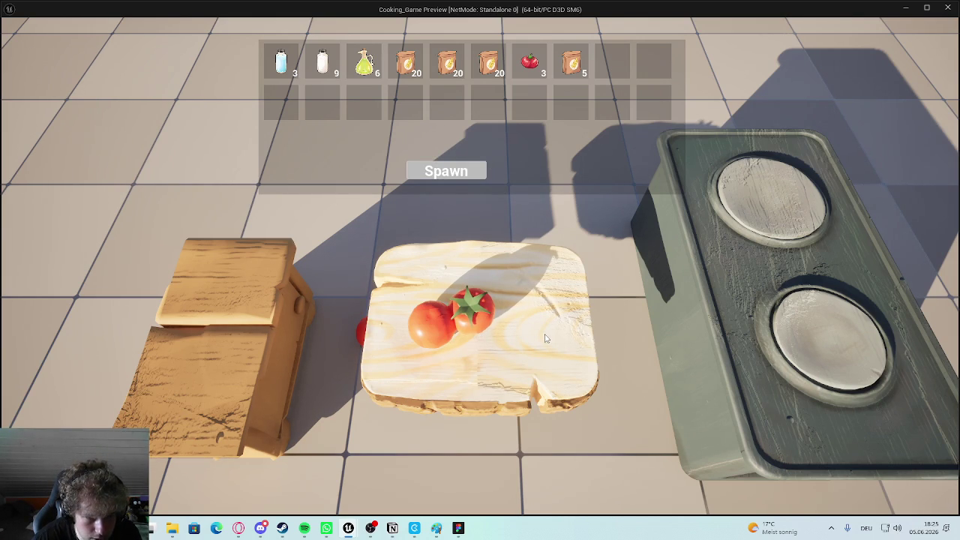
left_click(476, 292)
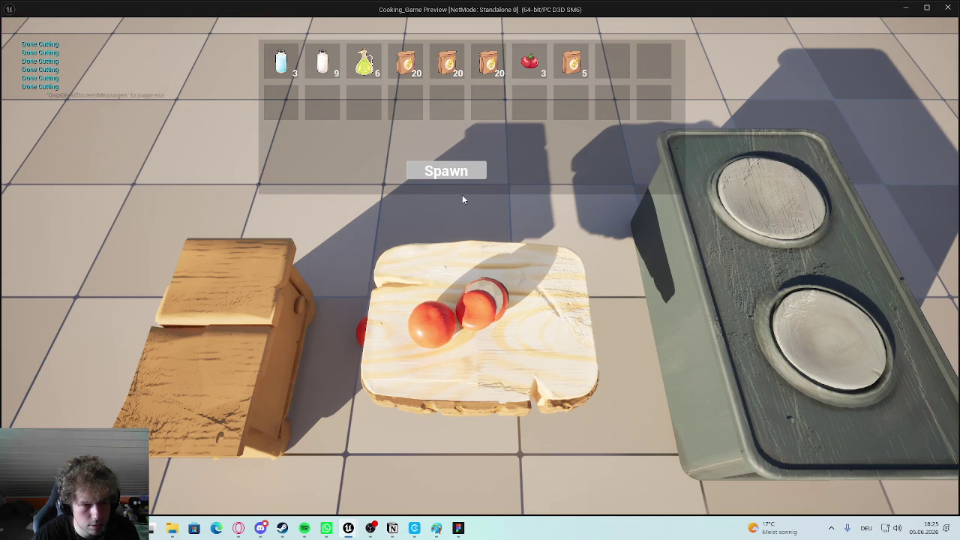
left_click(447, 171)
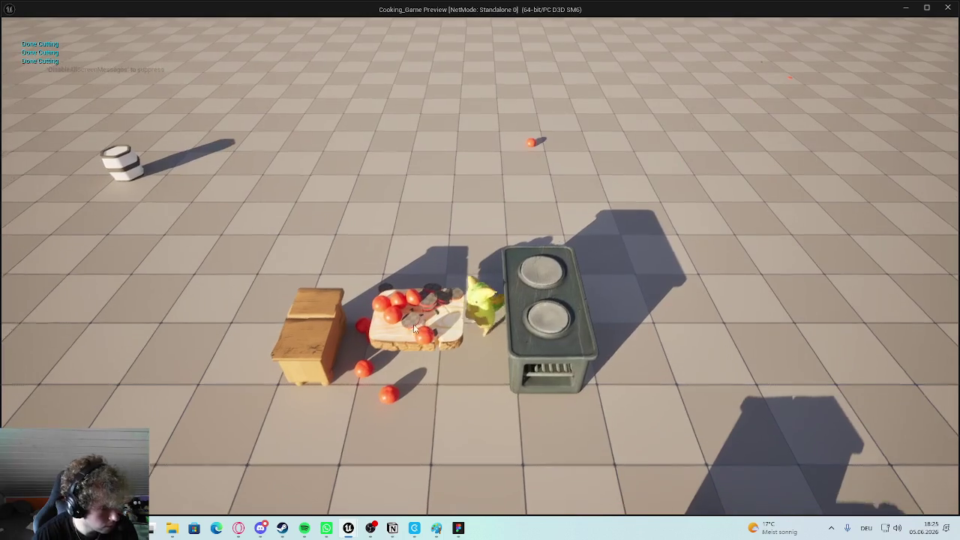
Walk back toward the camera, stop the preview, and return to the editor.
key("s")
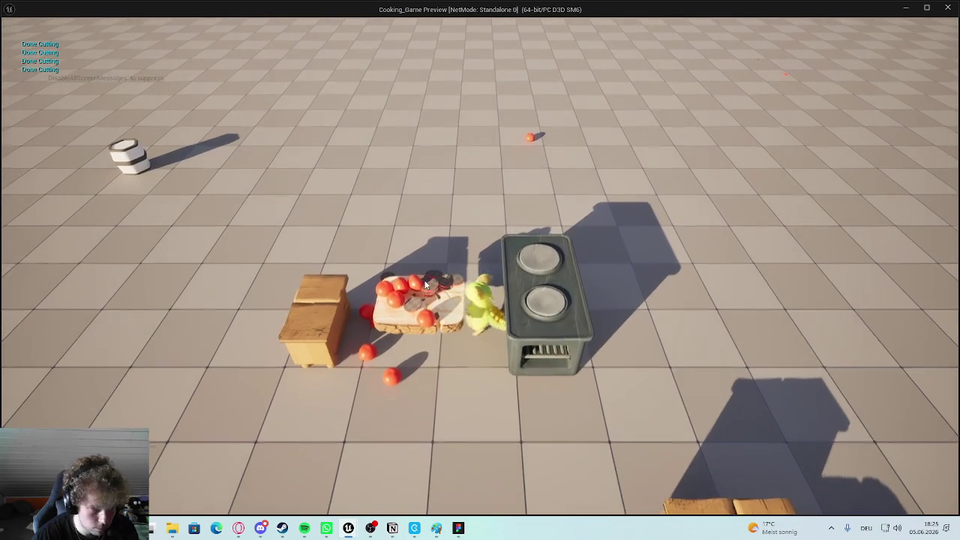
key("e")
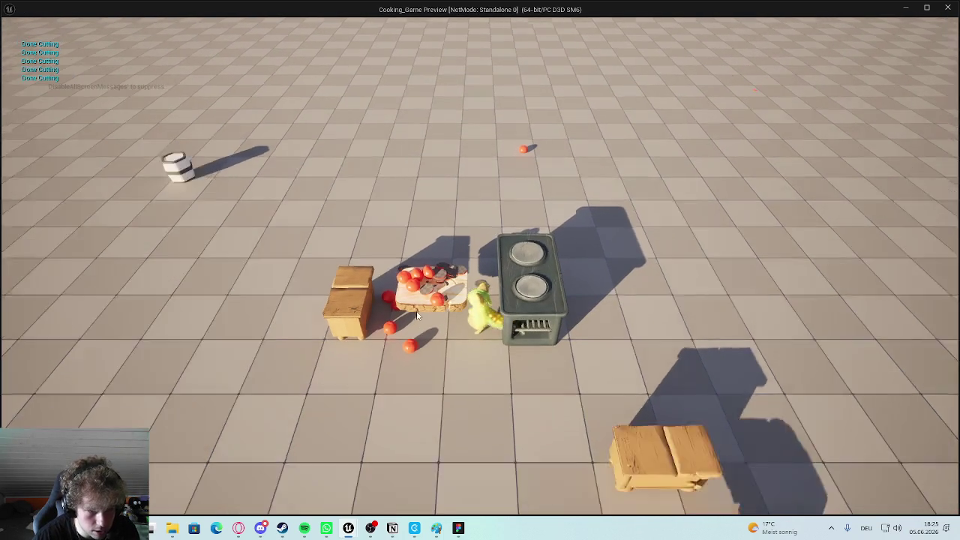
scroll(414, 291, "down", 2)
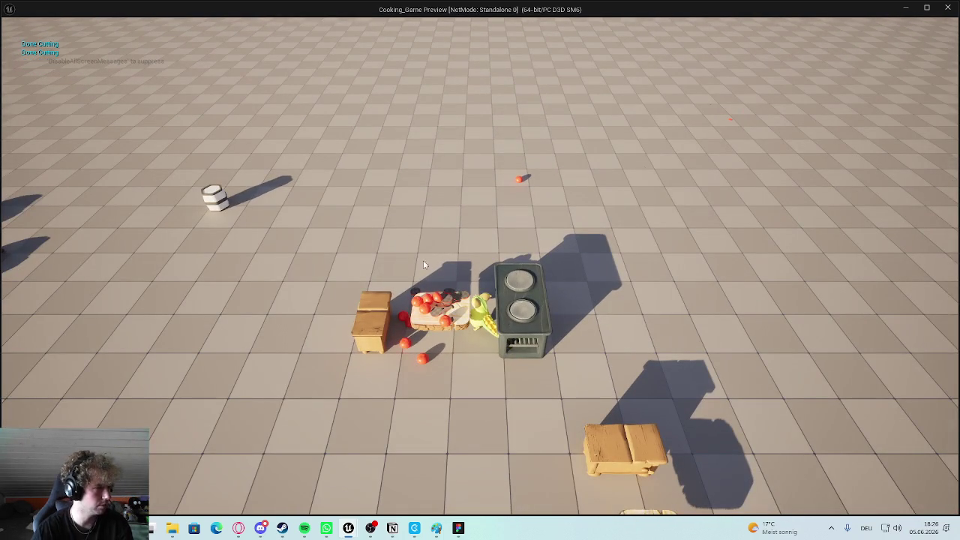
key("Escape")
left_click(432, 21)
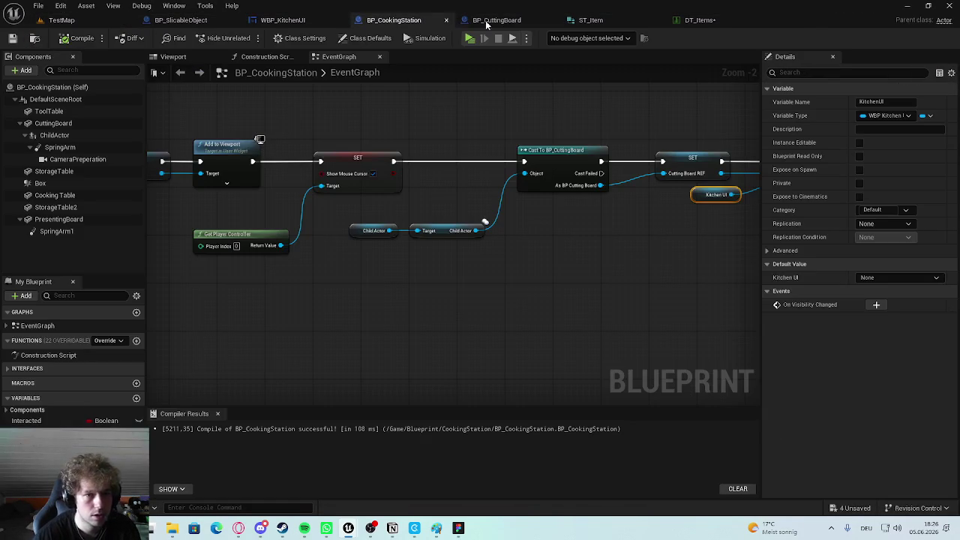
Open BP_SlicableObject's Construction Script and delete the lower comment box with its nodes.
scroll(465, 220, "down", 4)
left_click(282, 20)
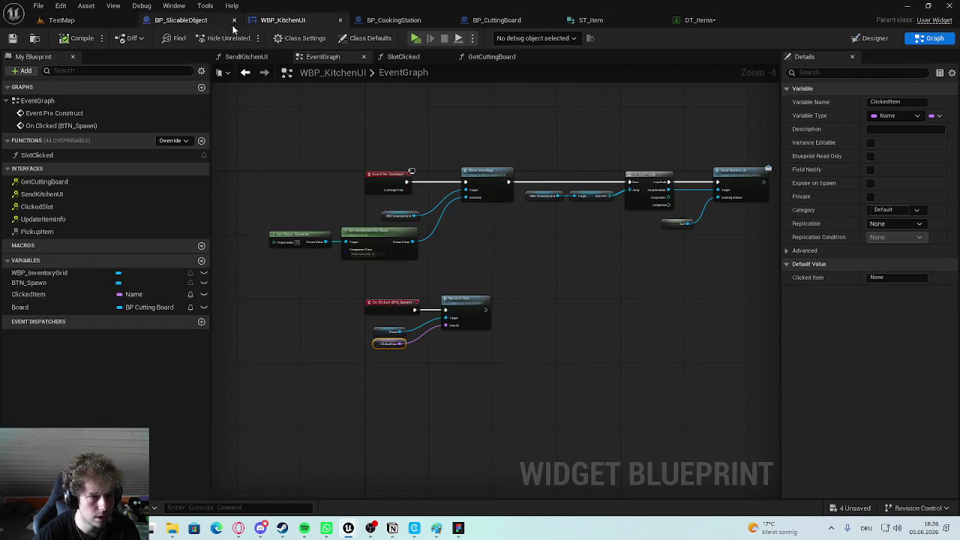
left_click(188, 20)
scroll(397, 257, "down", 3)
scroll(396, 257, "up", 3)
scroll(420, 137, "down", 3)
left_click_drag(633, 146, 255, 247)
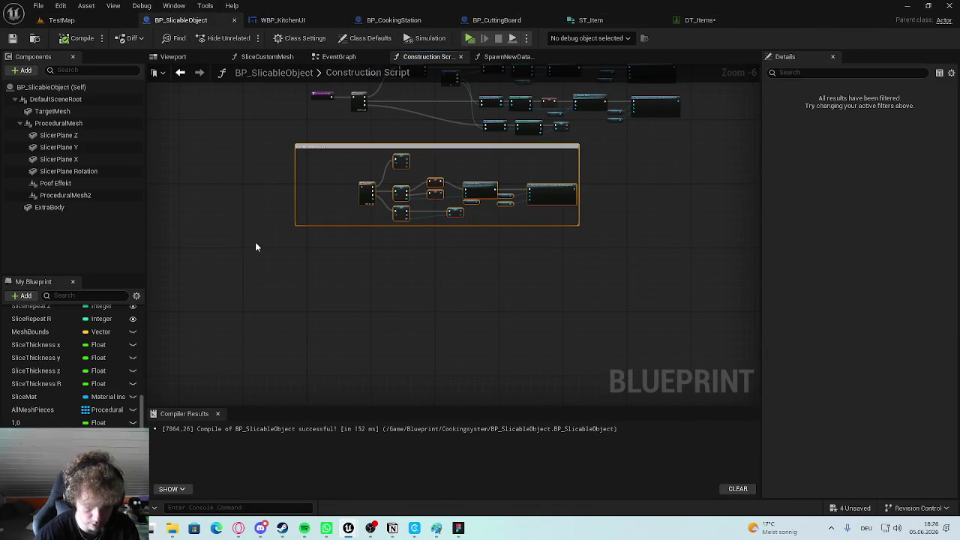
key("Delete")
key("Home")
Wrap all remaining nodes in a comment named 'Create Base Appearence'.
scroll(367, 220, "up", 4)
scroll(354, 327, "down", 3)
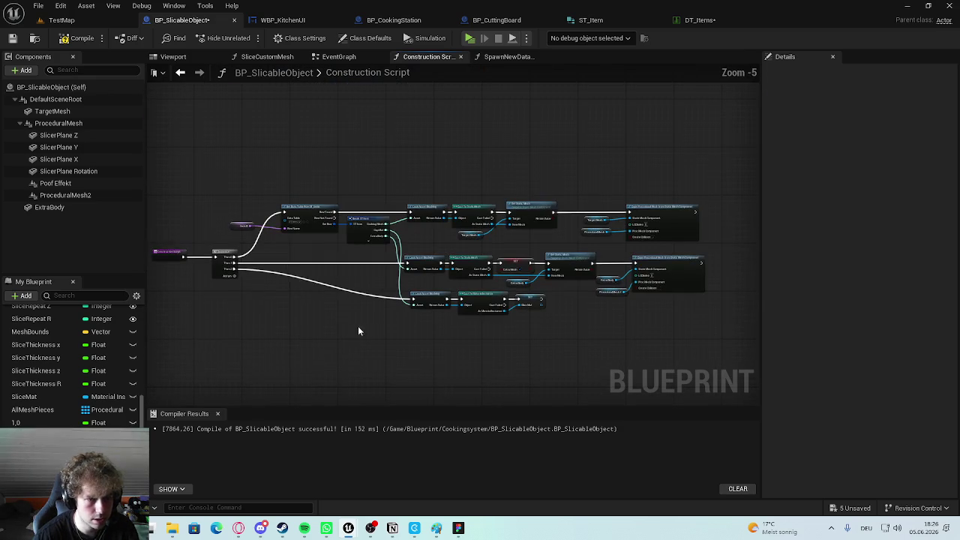
left_click_drag(656, 172, 191, 352)
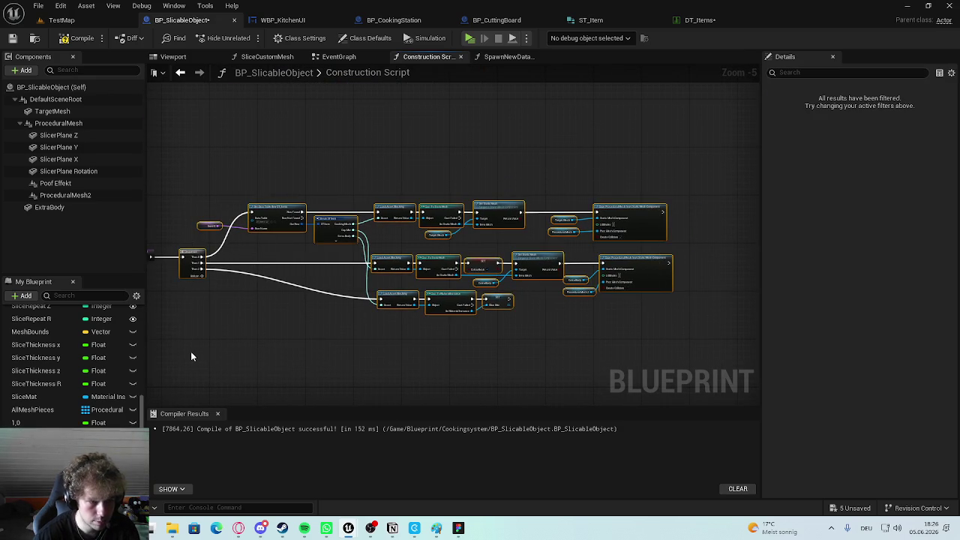
type("cCrea")
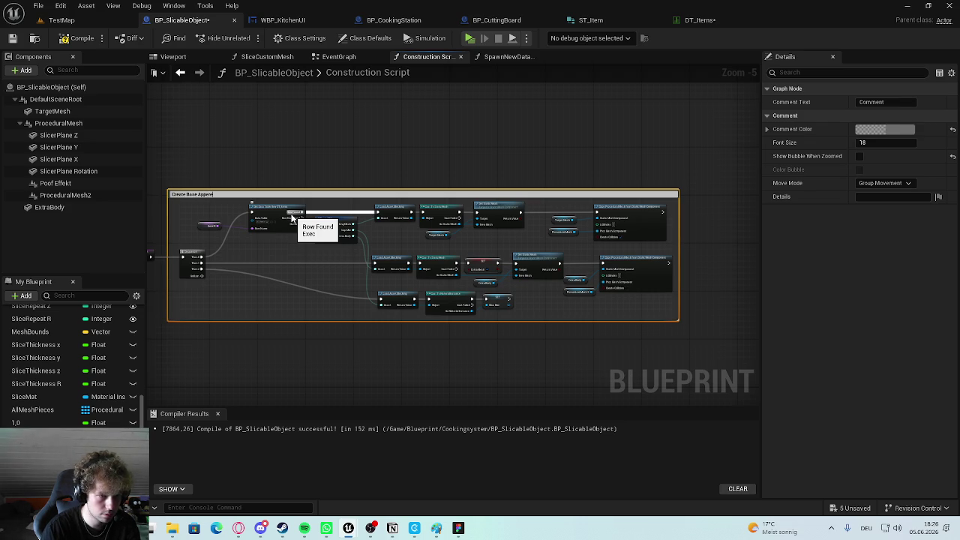
scroll(255, 165, "up", 4)
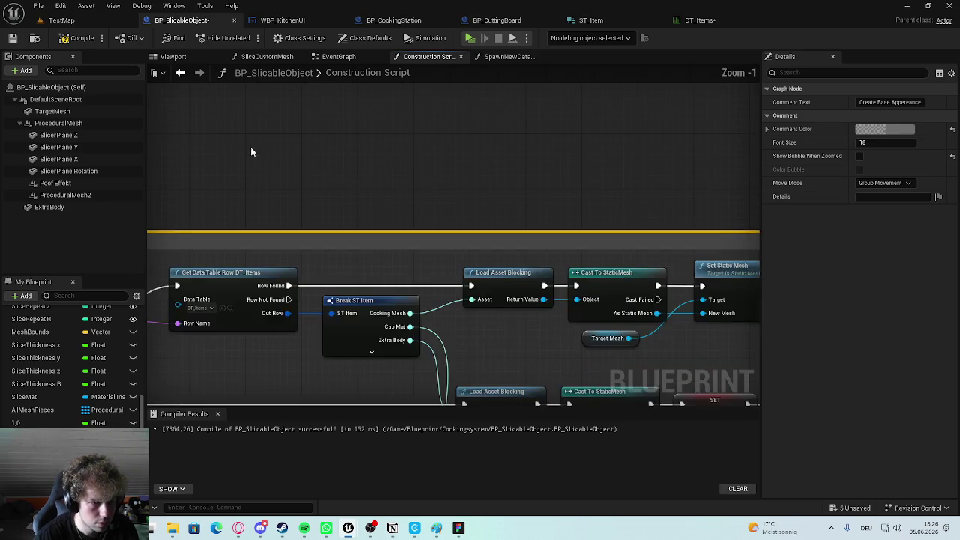
left_click(316, 98)
scroll(310, 156, "down", 3)
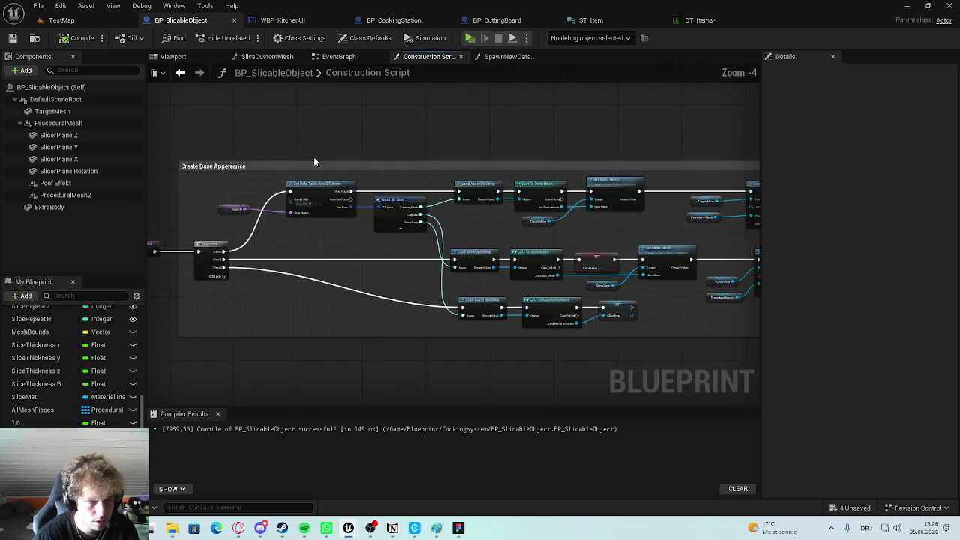
scroll(306, 192, "down", 2)
scroll(457, 238, "up", 1)
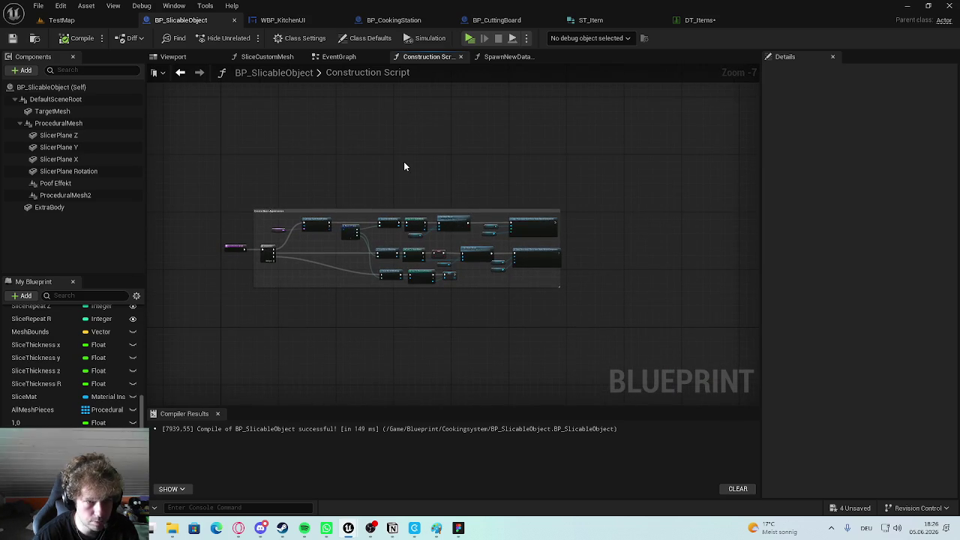
scroll(564, 350, "up", 2)
scroll(488, 400, "up", 1)
scroll(577, 313, "up", 1)
scroll(292, 294, "down", 1)
scroll(293, 294, "down", 1)
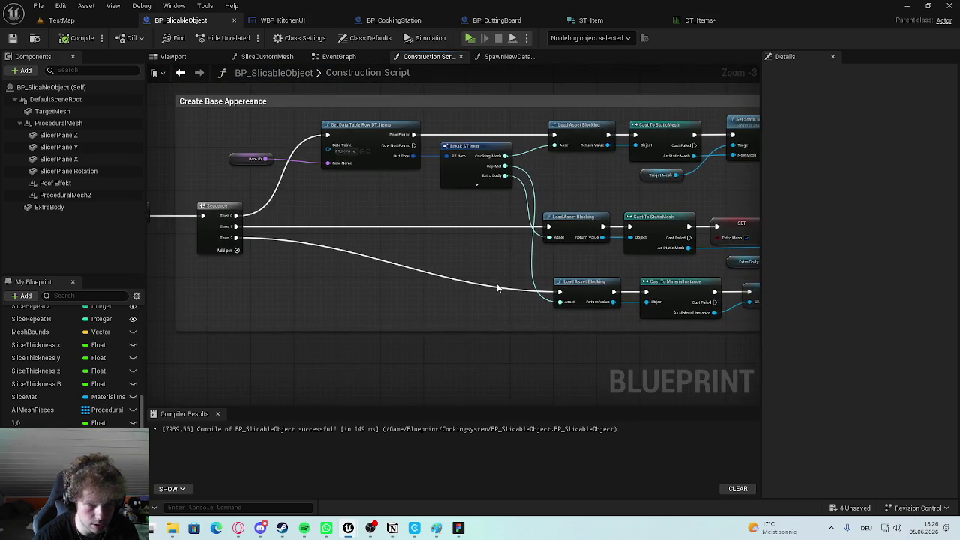
scroll(501, 243, "up", 1)
Realign the three bottom load and cast nodes and compile the blueprint.
left_click_drag(638, 240, 418, 285)
mouse_move(599, 255)
left_mouse_down()
mouse_move(582, 251)
mouse_move(593, 250)
left_mouse_up()
left_click(381, 220)
left_click(81, 37)
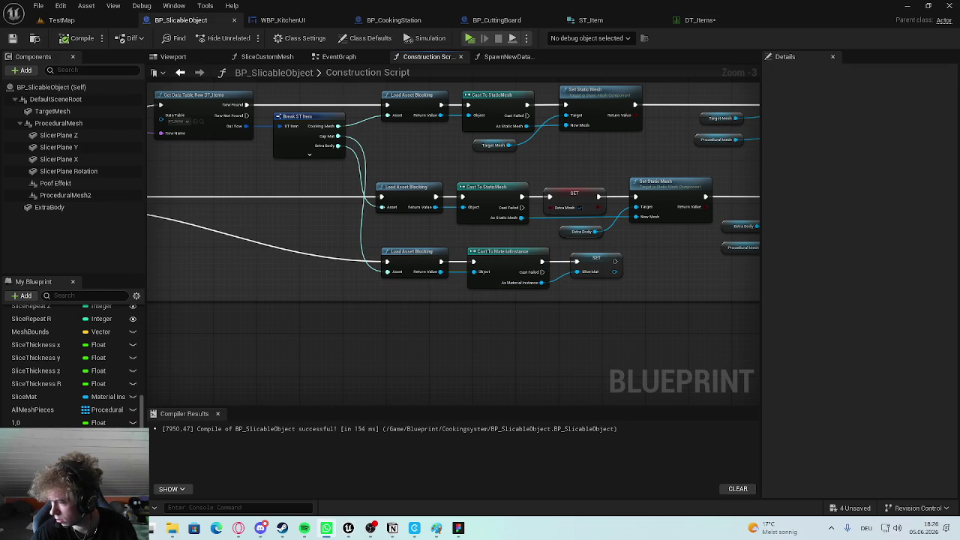
scroll(422, 259, "up", 4)
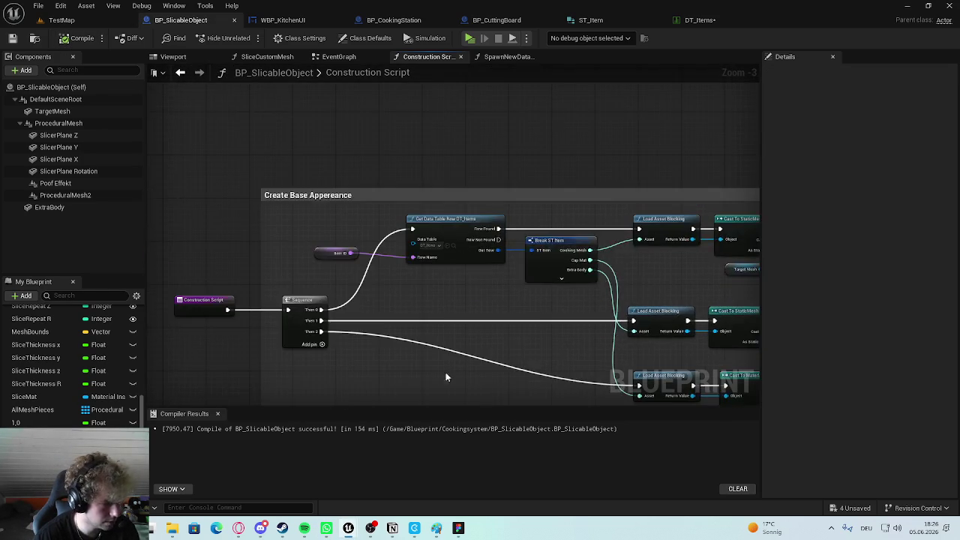
scroll(311, 126, "down", 4)
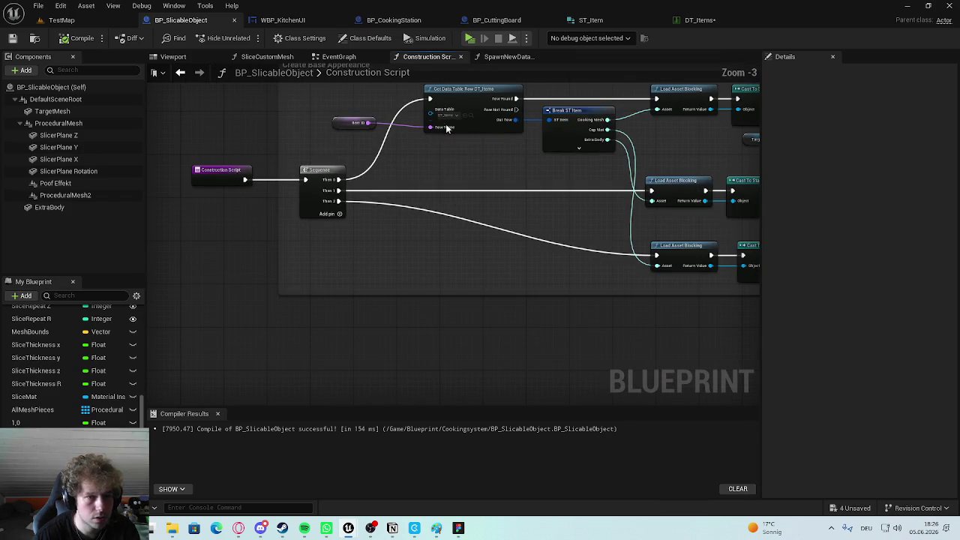
left_click(339, 56)
scroll(352, 246, "up", 5)
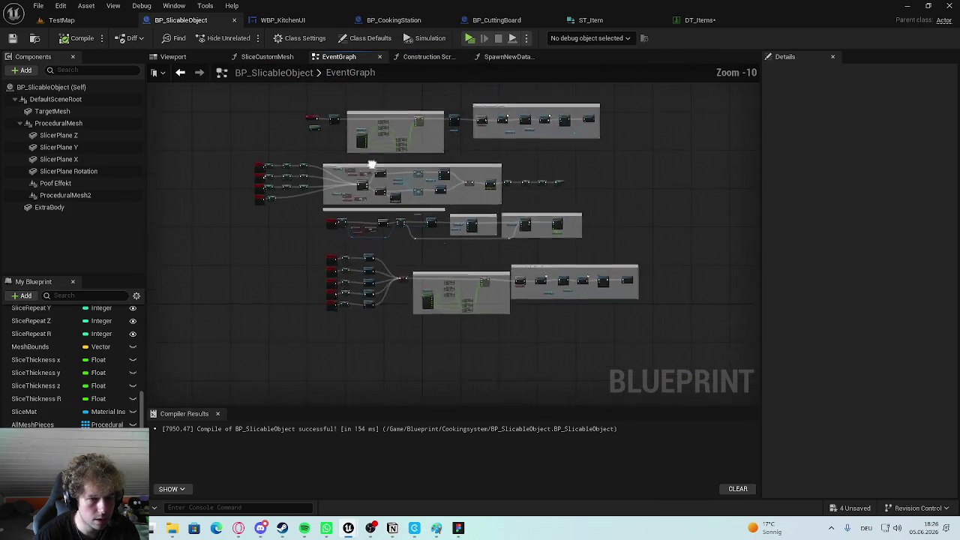
Disconnect the S, D and W keys from their SET nodes and compile the event graph.
scroll(334, 213, "down", 5)
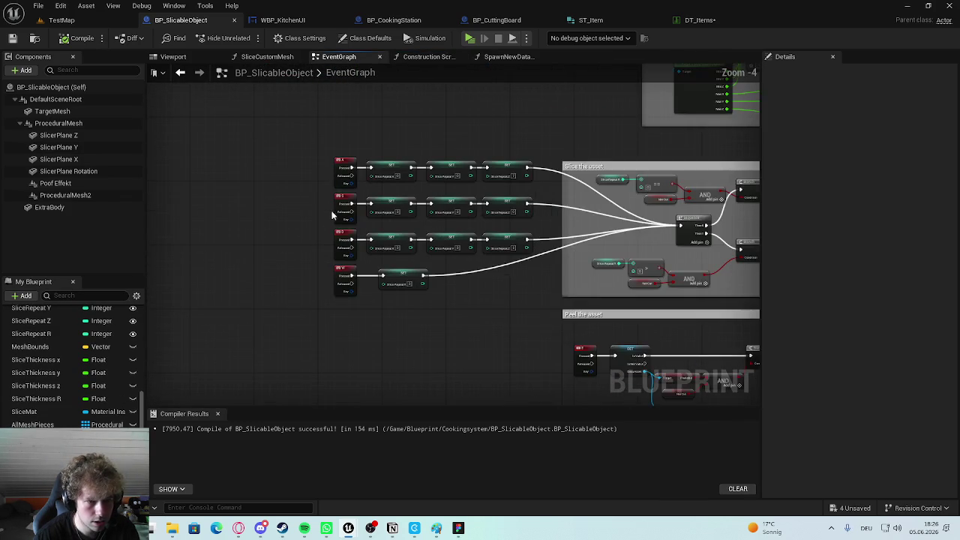
scroll(292, 224, "up", 6)
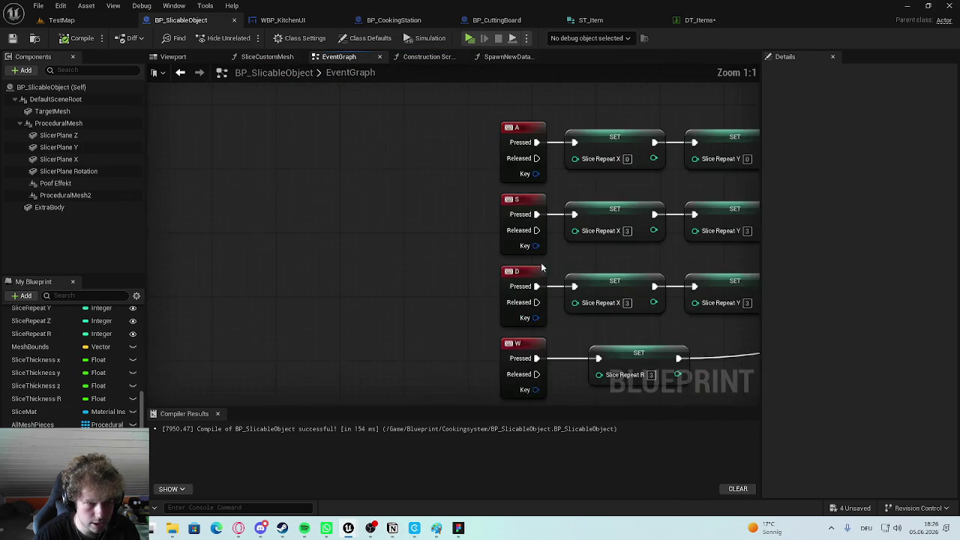
left_click(386, 187, "alt")
left_click(385, 260, "alt")
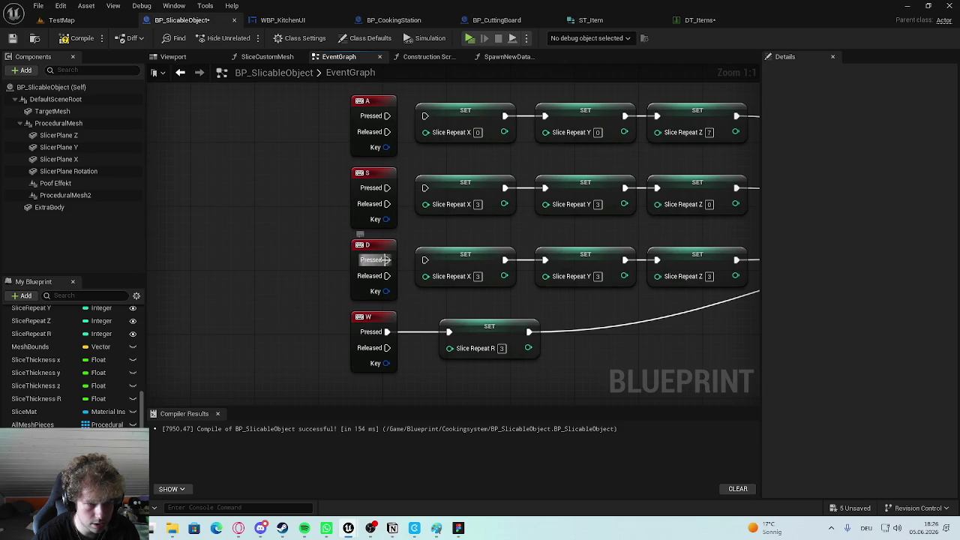
left_click(386, 331, "alt")
left_click(79, 37)
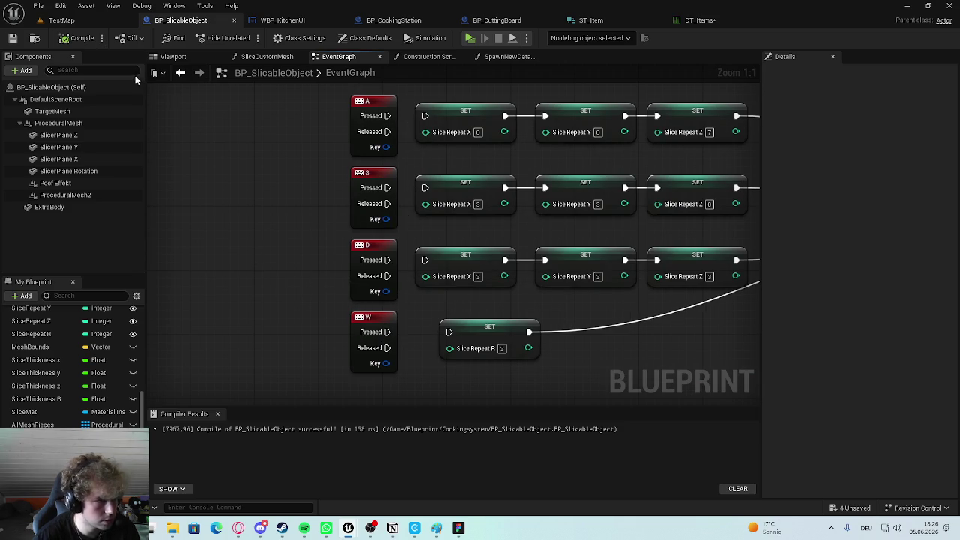
Line up Get Player Controller under Event BeginPlay and pan to the Deactivate Extra Body section.
scroll(280, 256, "down", 3)
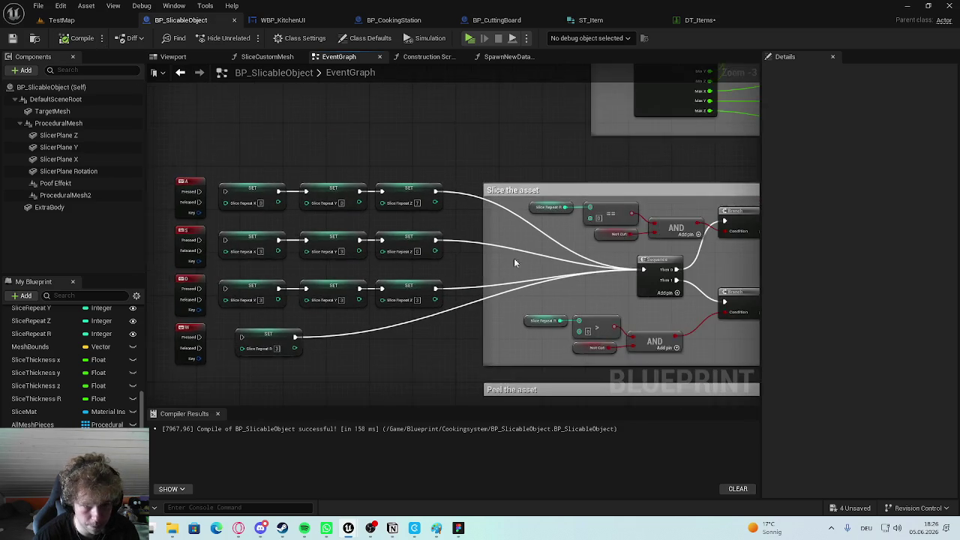
mouse_move(244, 177)
left_mouse_down()
mouse_move(232, 278)
mouse_move(610, 198)
left_mouse_up()
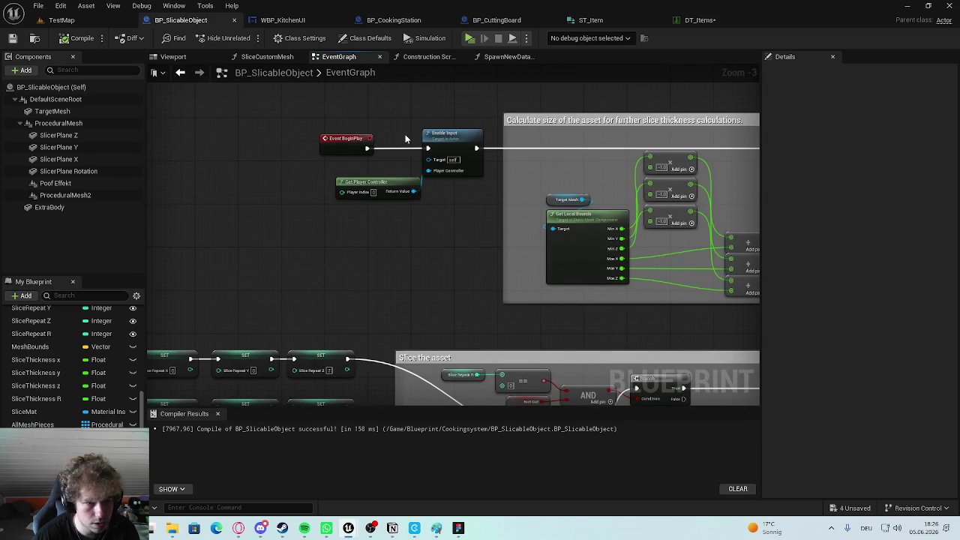
scroll(405, 138, "up", 3)
left_click_drag(268, 229, 392, 252)
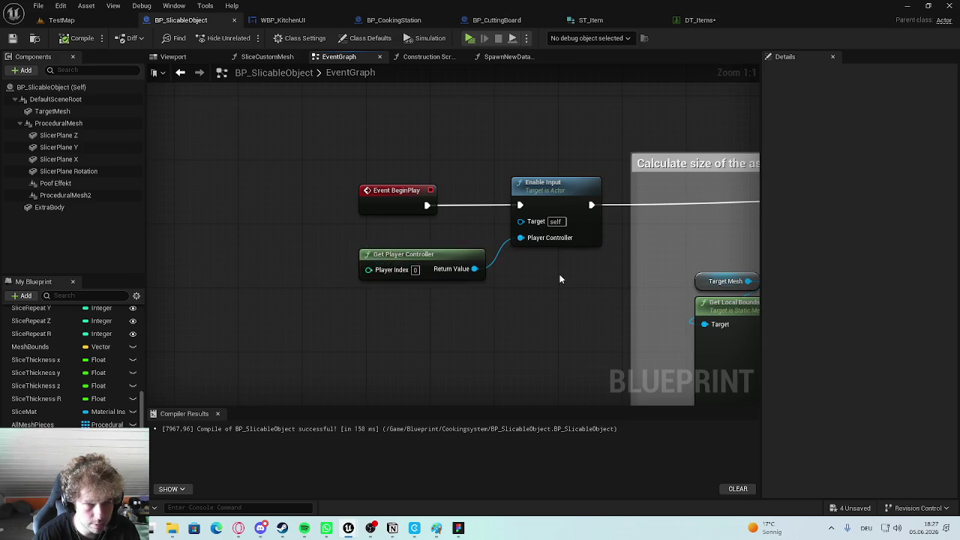
scroll(575, 288, "down", 2)
left_click_drag(575, 288, 430, 246)
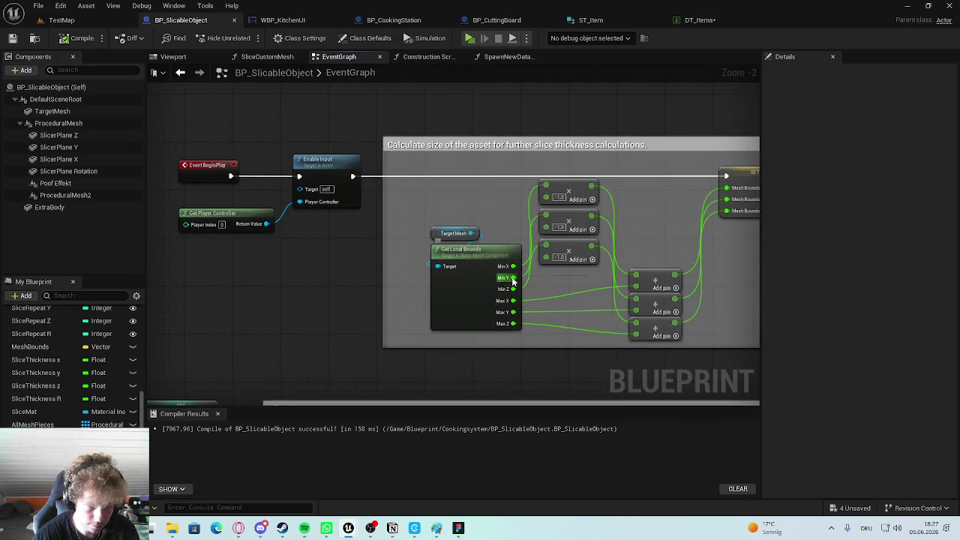
left_click_drag(571, 277, 495, 281)
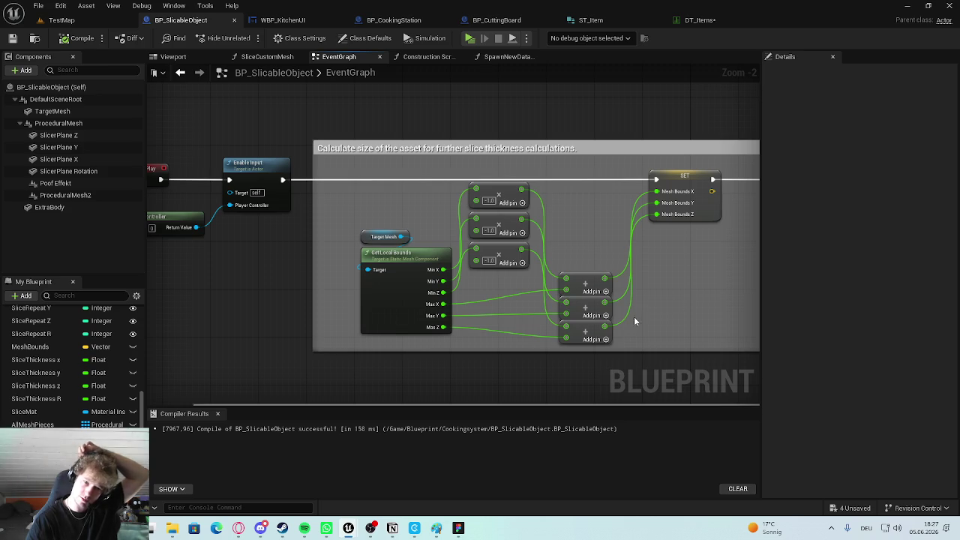
left_click_drag(630, 318, 543, 276)
left_click_drag(393, 201, 397, 250)
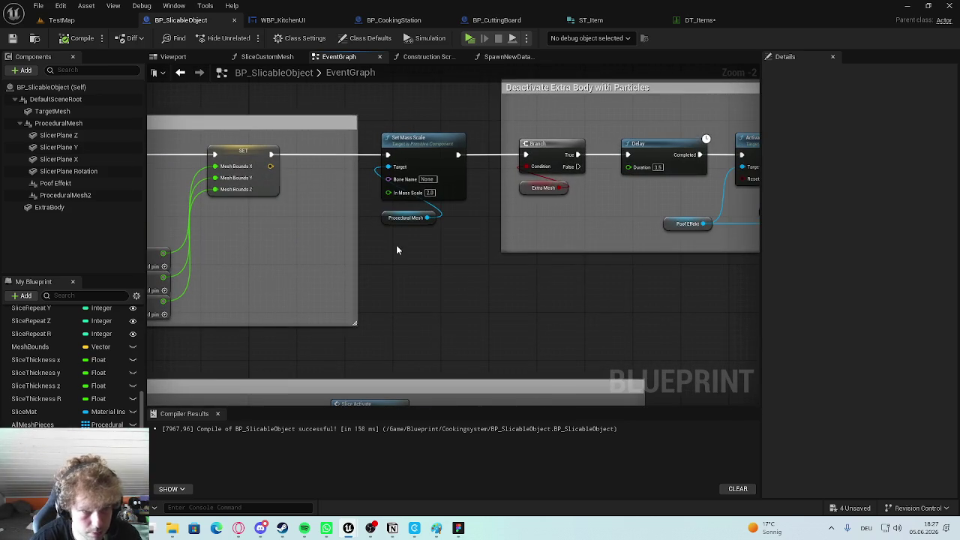
scroll(379, 229, "up", 2)
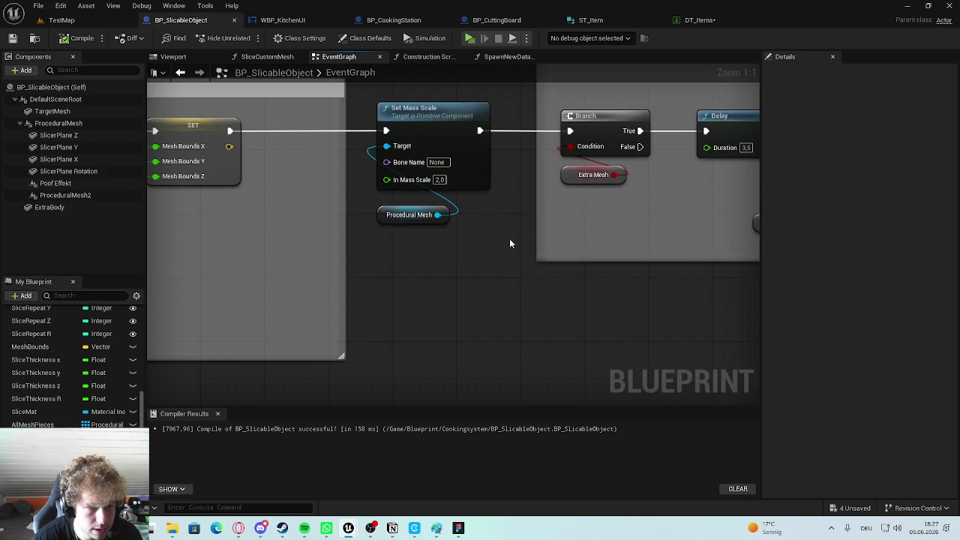
left_click_drag(504, 237, 330, 238)
mouse_move(520, 194)
left_mouse_down()
mouse_move(543, 233)
mouse_move(537, 219)
left_mouse_up()
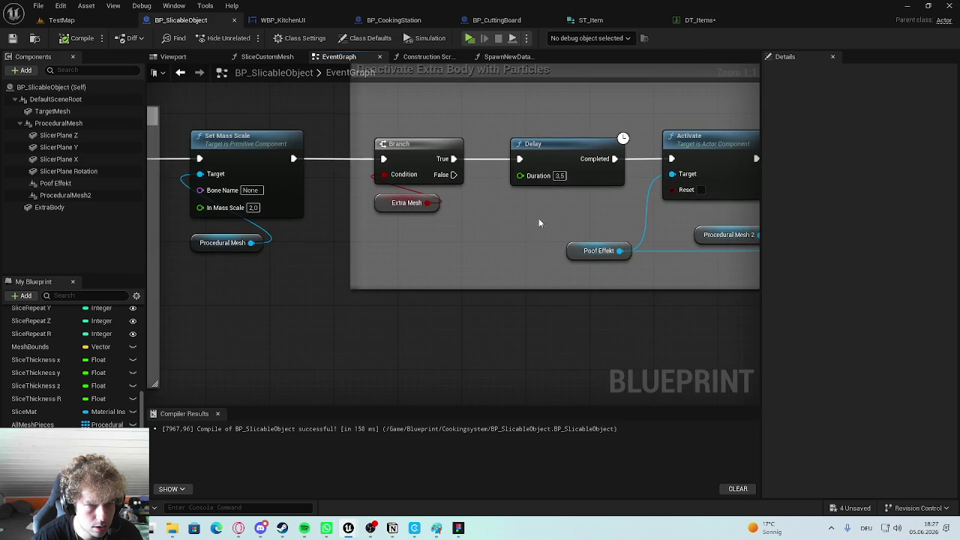
Inspect the Branch and Extra Mesh nodes, then select the Deactivate Extra Body with Particles comment.
left_click(497, 213)
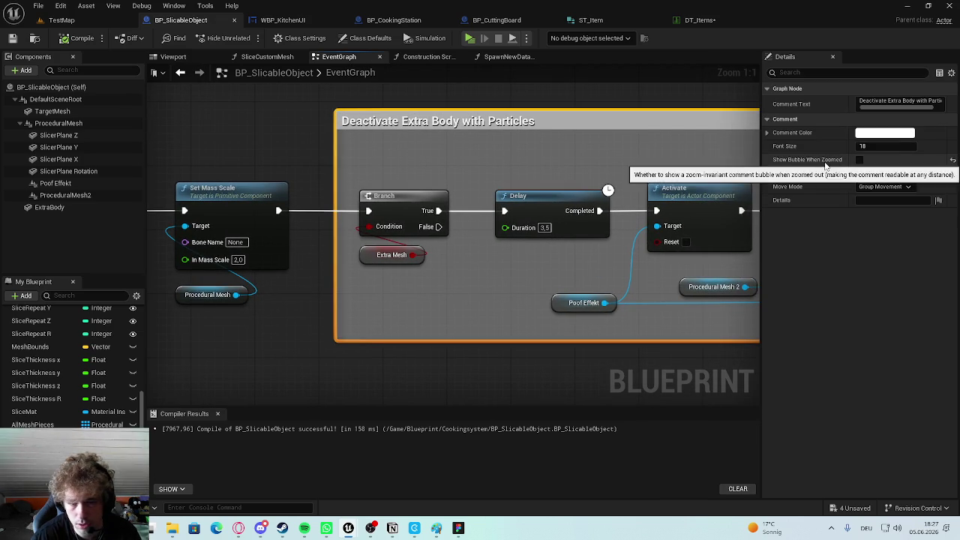
mouse_move(675, 323)
left_mouse_down()
mouse_move(540, 322)
mouse_move(390, 303)
left_mouse_up()
scroll(371, 300, "down", 2)
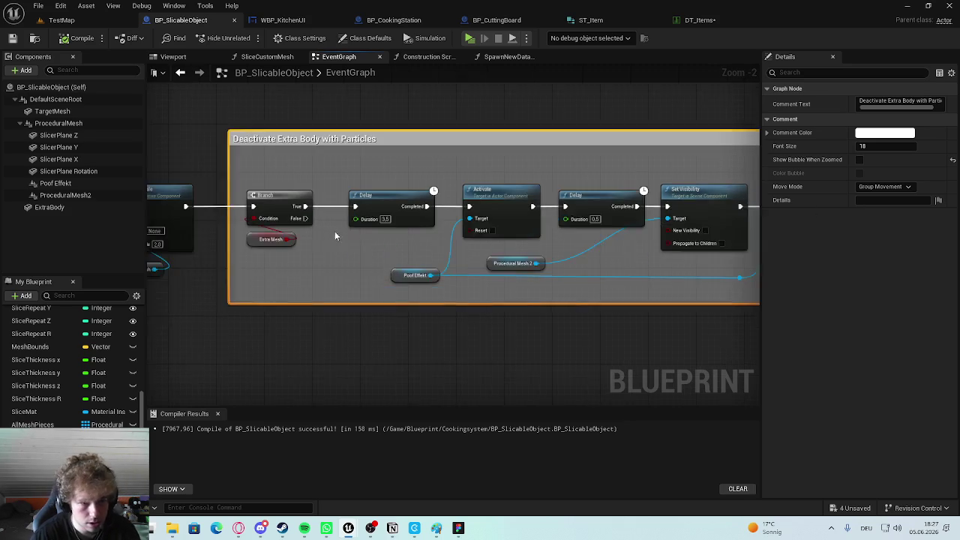
scroll(358, 237, "up", 2)
left_click(247, 204)
left_click(277, 241)
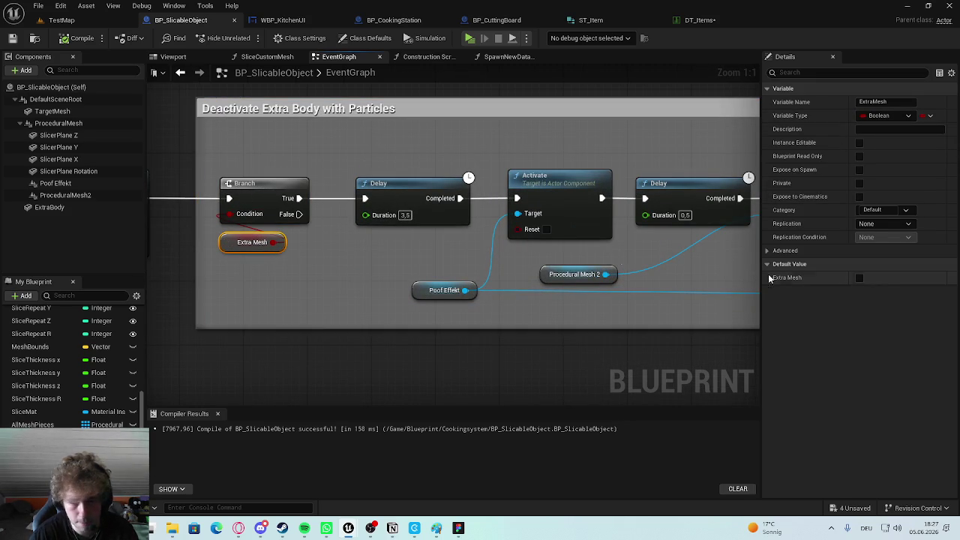
left_click(391, 105)
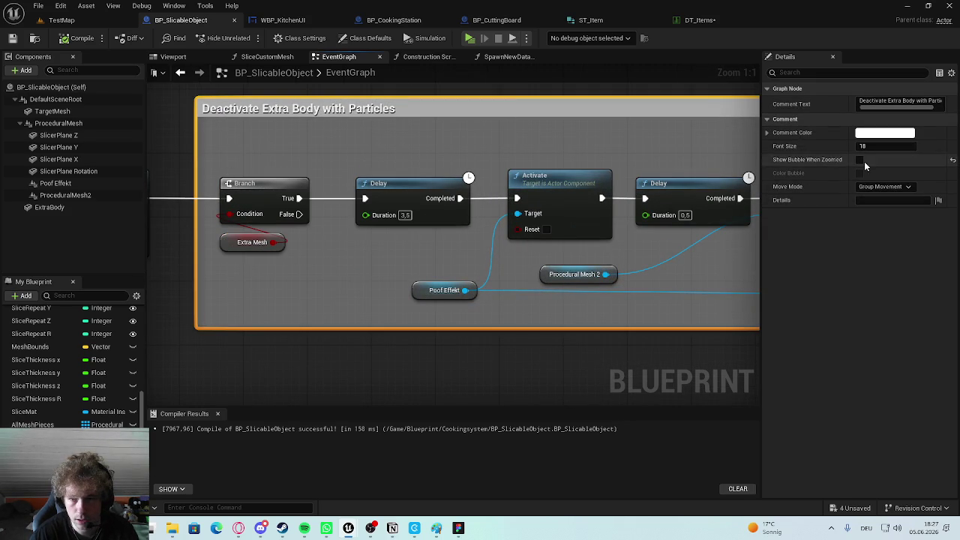
Set the comment colour's alpha to 0.0 so its background is fully transparent.
left_click(884, 133)
mouse_move(831, 237)
left_mouse_down()
mouse_move(822, 234)
mouse_move(823, 122)
left_mouse_up()
left_click_drag(729, 306, 668, 322)
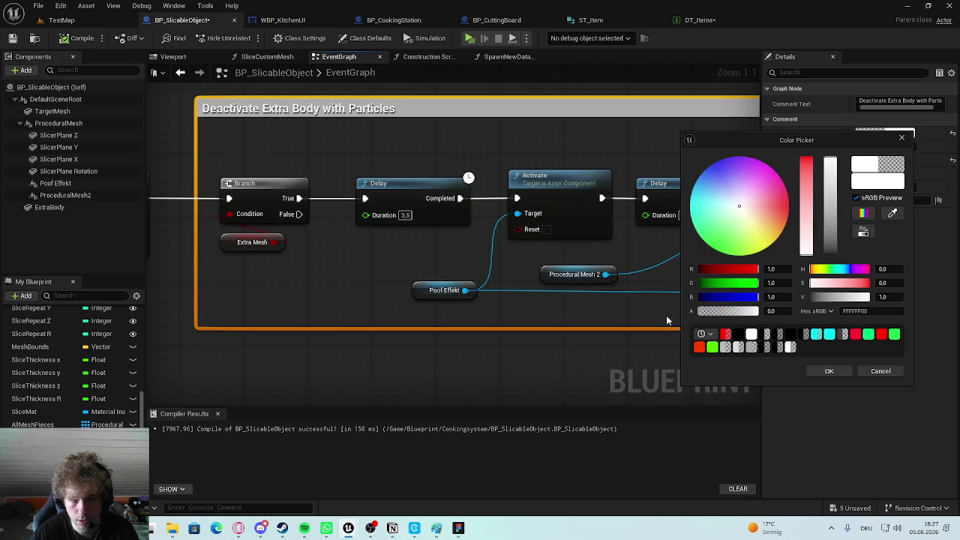
left_click(829, 371)
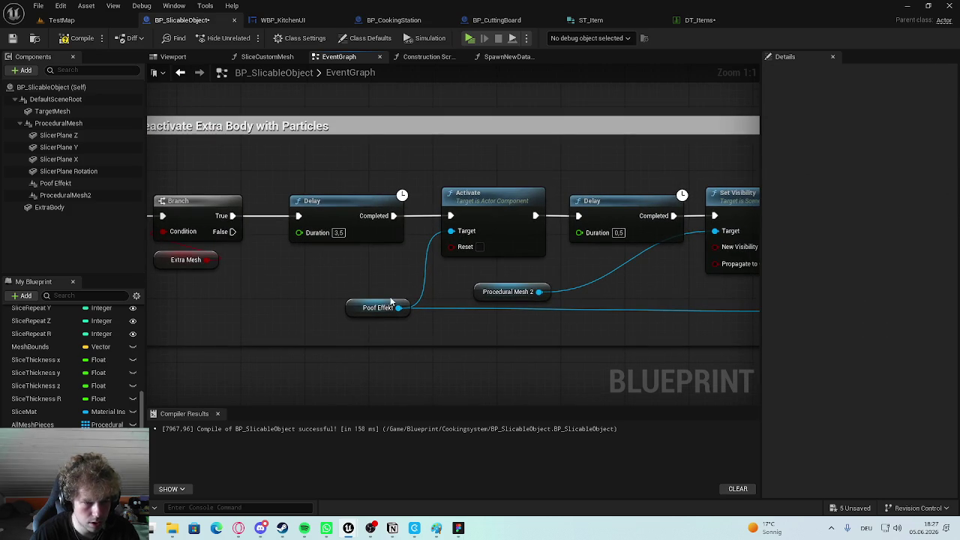
Shift the Deactivate Extra Body with Particles comment box slightly to the right.
left_click(350, 308)
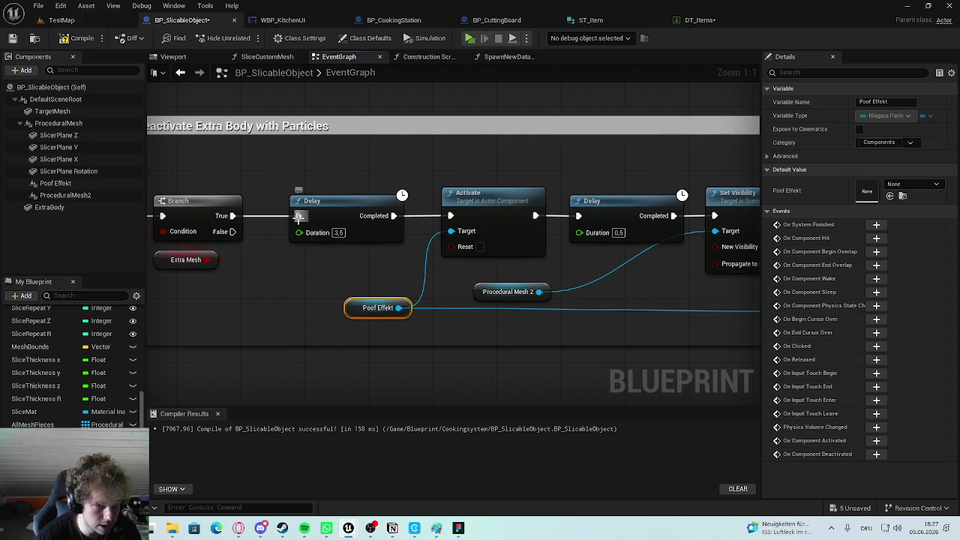
scroll(308, 222, "down", 3)
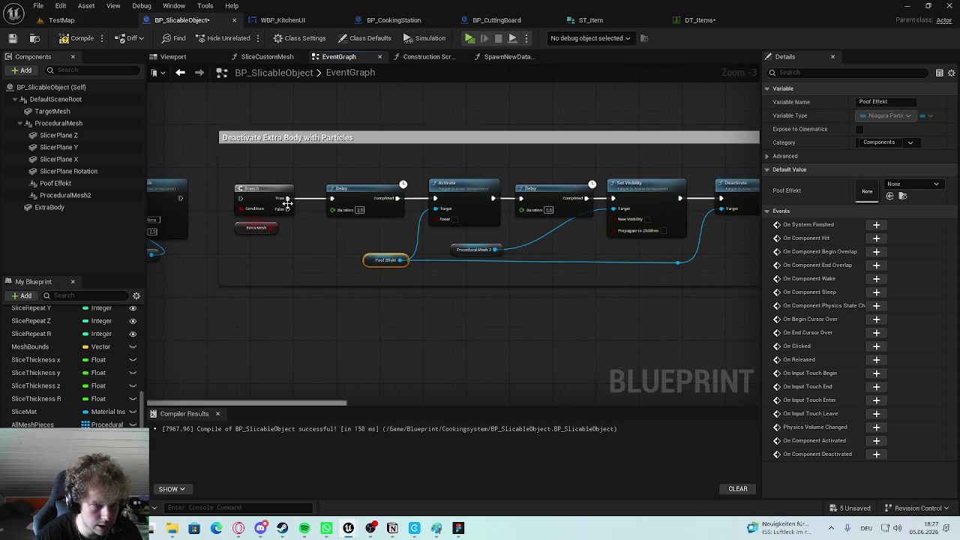
scroll(288, 205, "down", 4)
left_click_drag(345, 177, 439, 177)
scroll(379, 143, "up", 3)
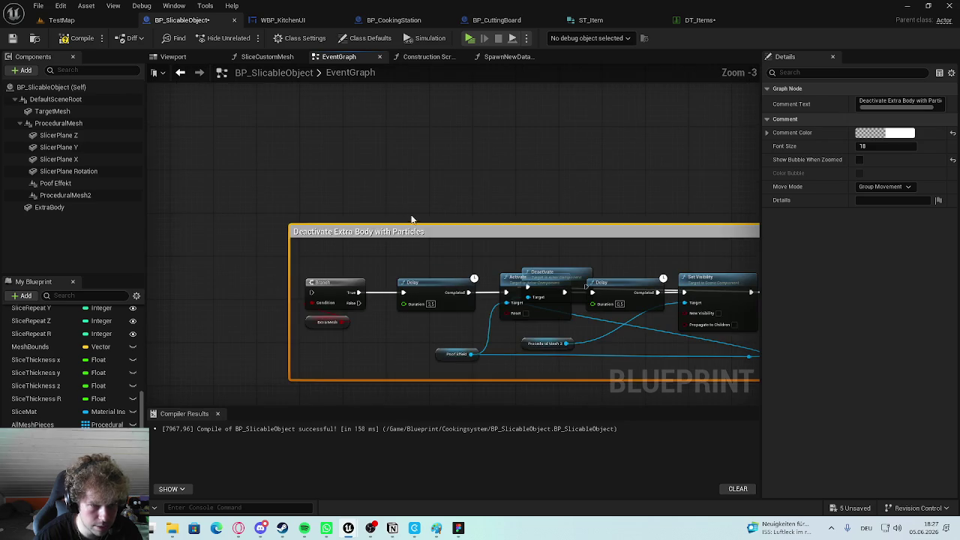
scroll(429, 216, "down", 3)
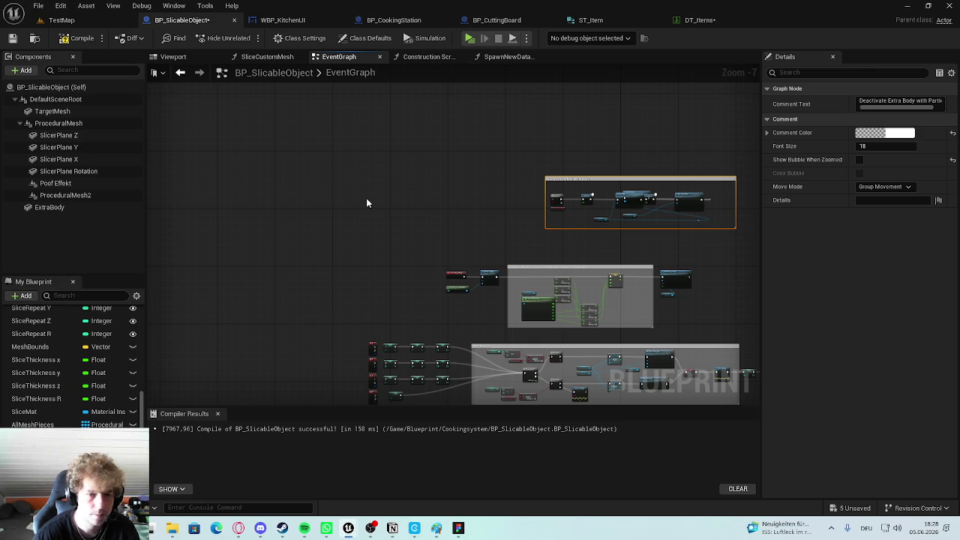
Drag the Deactivate Extra Body comment left and down, then save BP_SlicableObject with Ctrl+S.
scroll(450, 255, "up", 4)
scroll(395, 232, "down", 3)
mouse_move(405, 240)
left_mouse_down()
mouse_move(352, 263)
mouse_move(368, 263)
left_mouse_up()
scroll(353, 349, "up", 5)
key("Home")
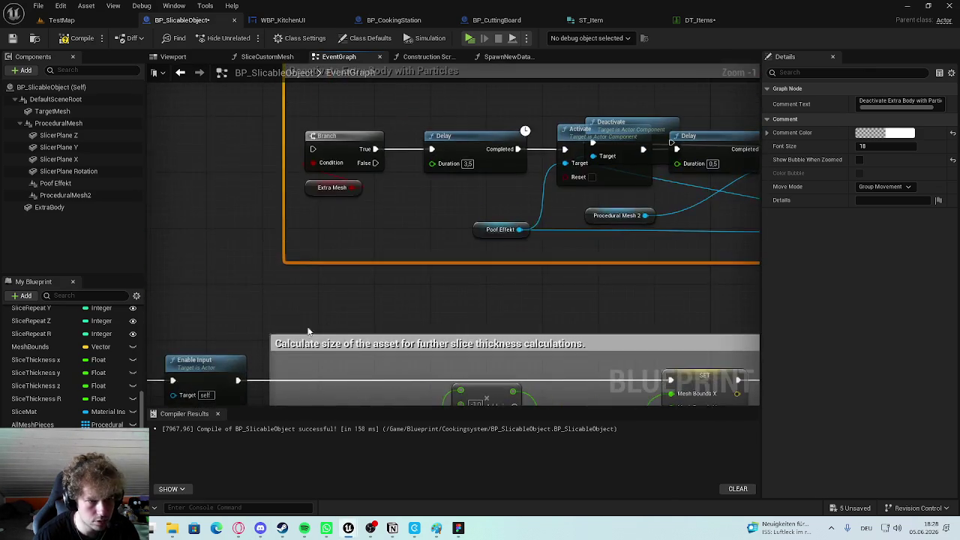
scroll(334, 200, "down", 2)
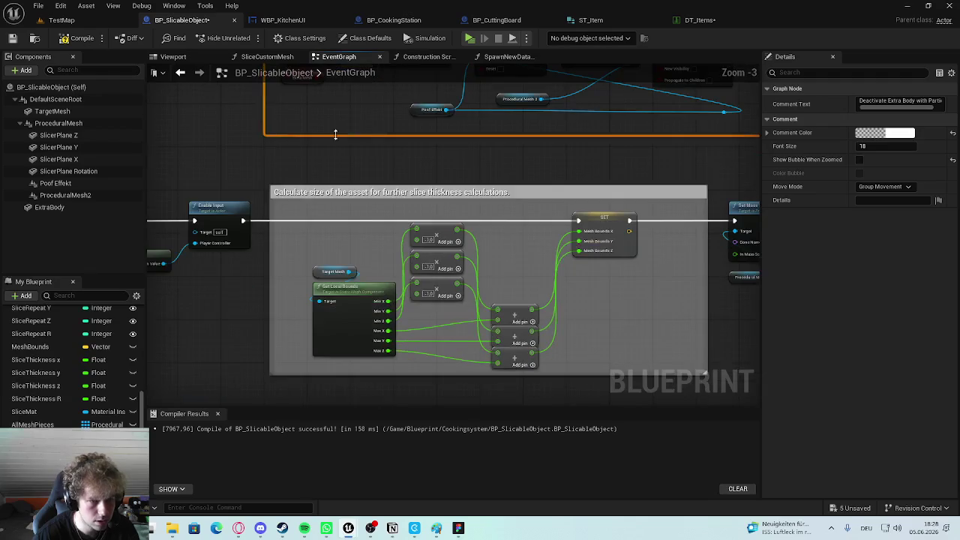
left_click(346, 289)
left_click(342, 159)
left_click(354, 322)
key("ctrl+s")
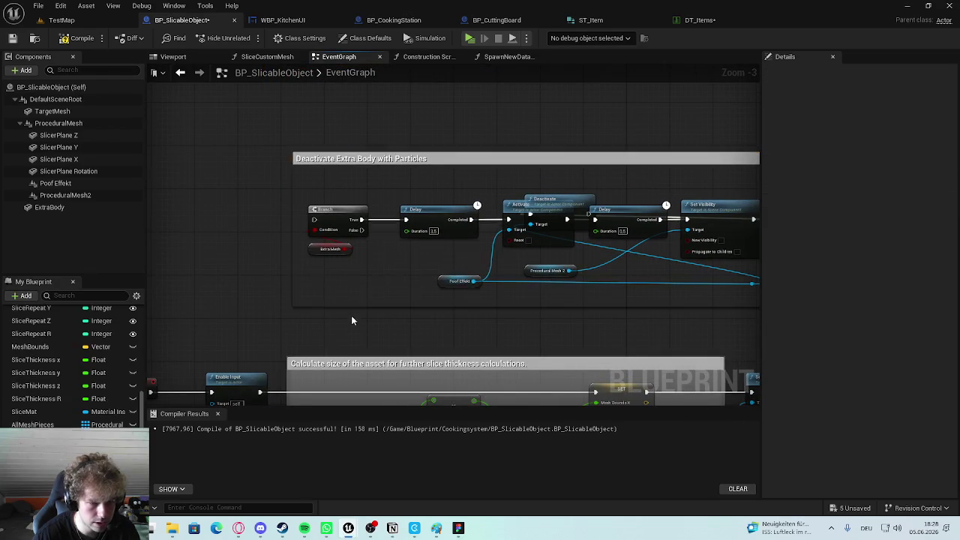
scroll(401, 209, "down", 1)
scroll(533, 229, "up", 3)
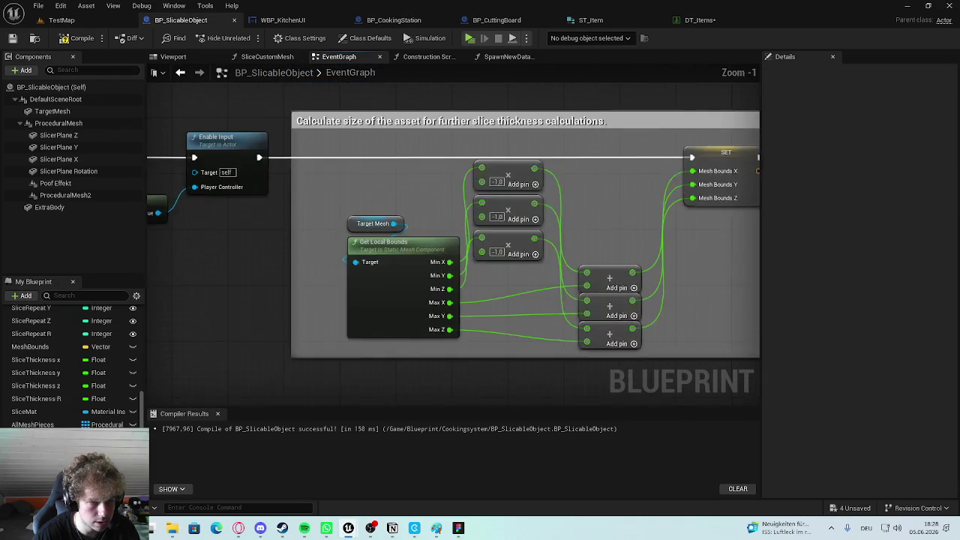
Bring the Calculate size comment into view and marquee-select Set Mass Scale and Procedural Mesh.
left_click_drag(550, 242, 658, 236)
scroll(452, 180, "down", 3)
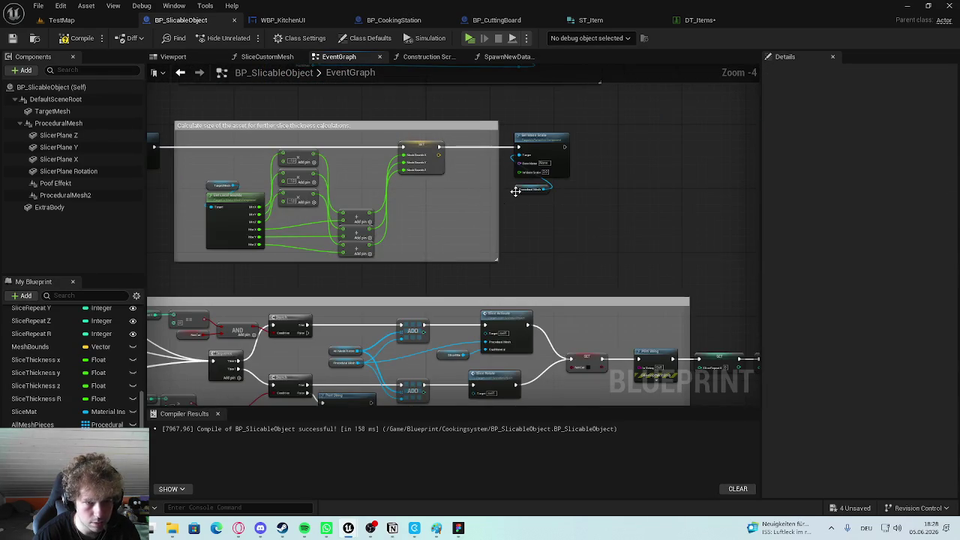
scroll(511, 200, "up", 2)
left_click_drag(523, 207, 656, 89)
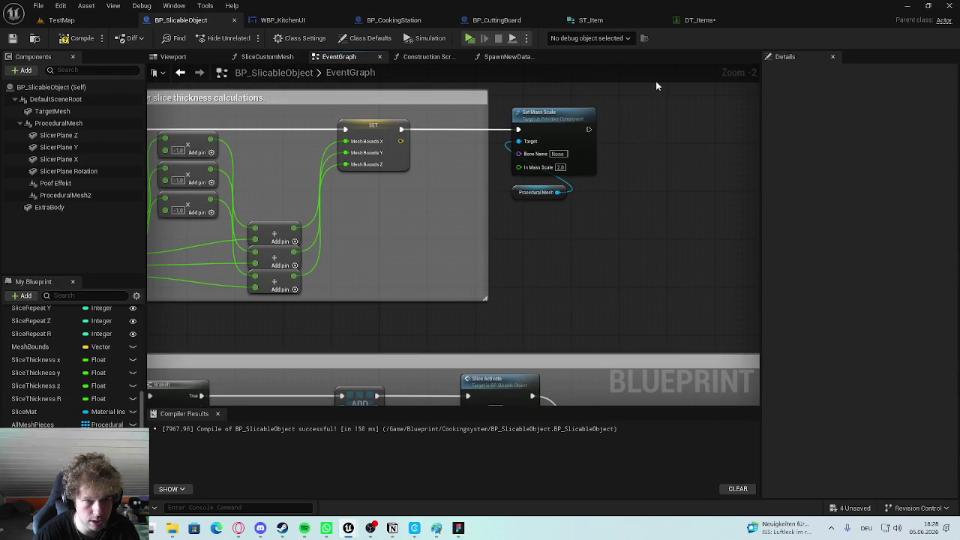
left_click(572, 235)
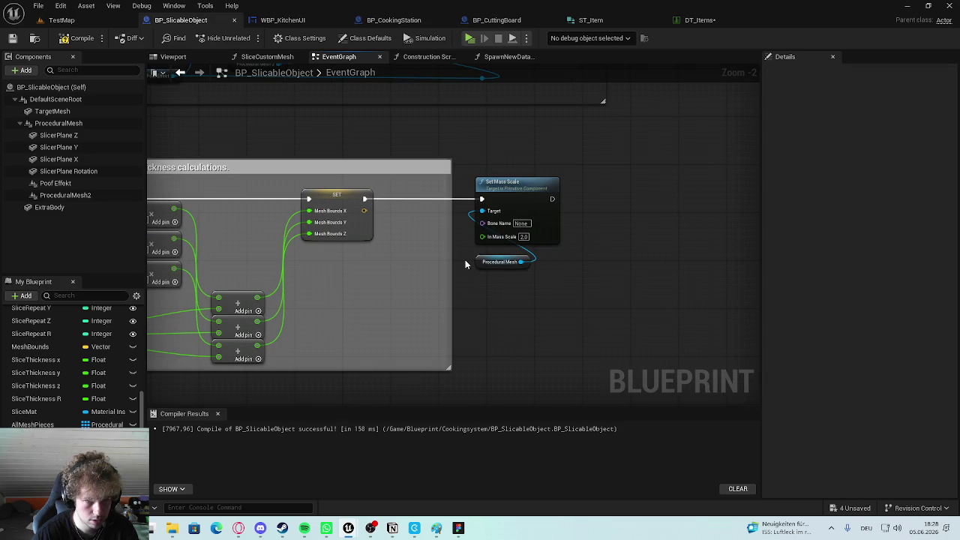
Wrap Set Mass Scale and Procedural Mesh in a comment titled 'Look' and nudge it into place.
left_click_drag(606, 167, 505, 235)
key("c")
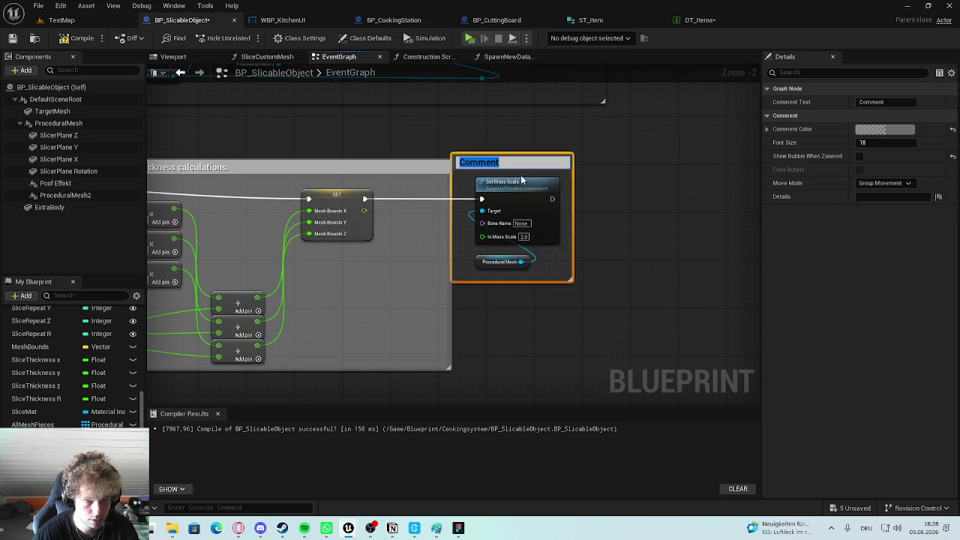
type("Look")
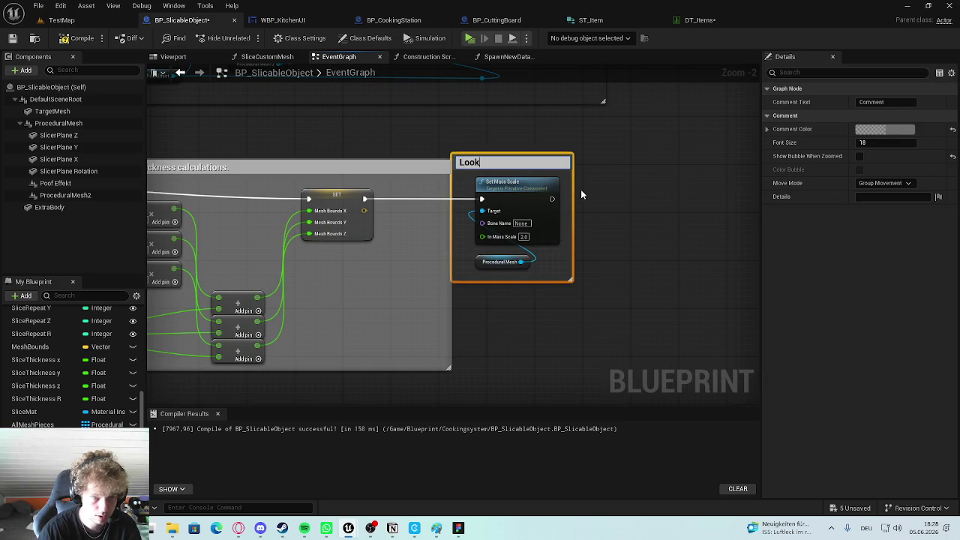
key("Return")
mouse_move(530, 160)
left_mouse_down()
mouse_move(547, 166)
mouse_move(534, 185)
left_mouse_up()
left_click(518, 262)
left_click(673, 285)
Look over the rest of the graph and compile the blueprint.
scroll(672, 285, "down", 5)
scroll(538, 165, "up", 3)
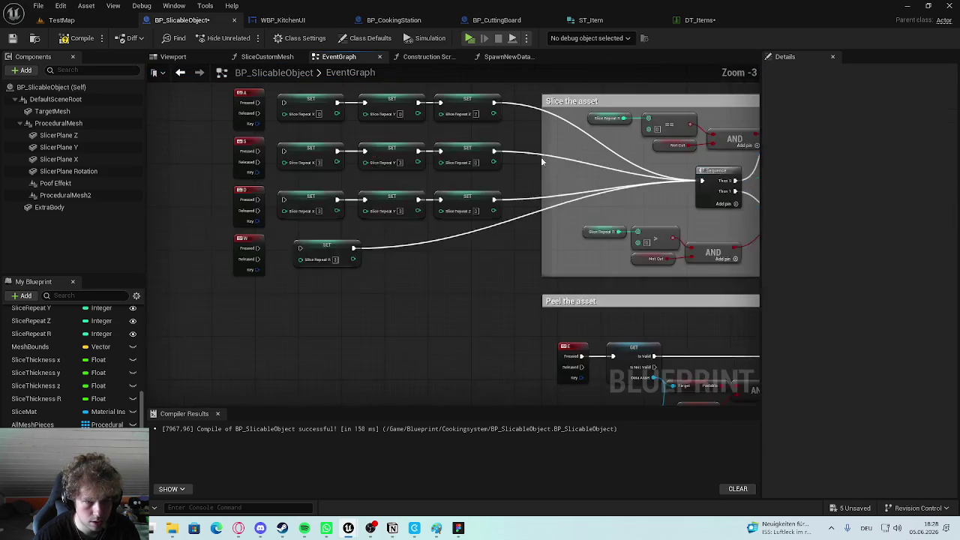
scroll(497, 211, "down", 2)
scroll(510, 197, "down", 2)
left_click_drag(510, 197, 390, 181)
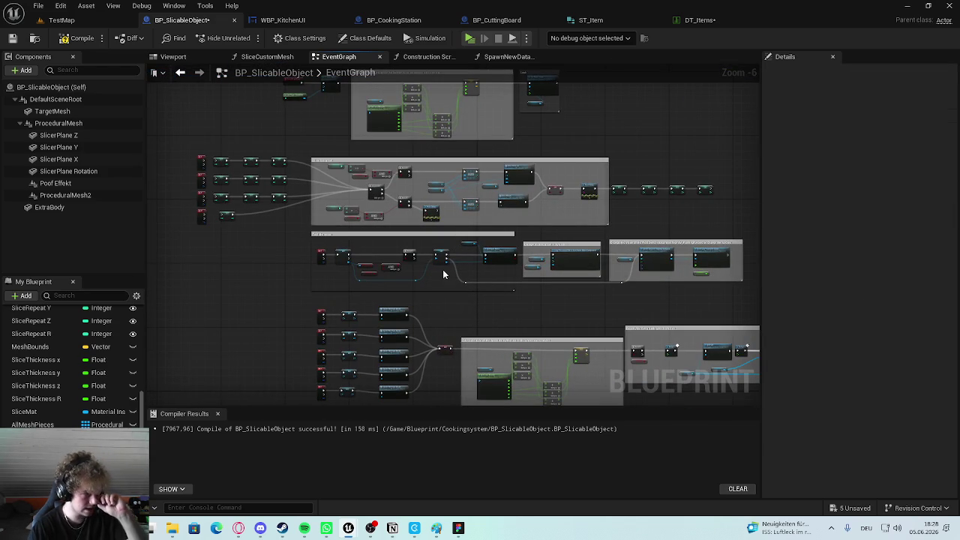
scroll(383, 275, "up", 4)
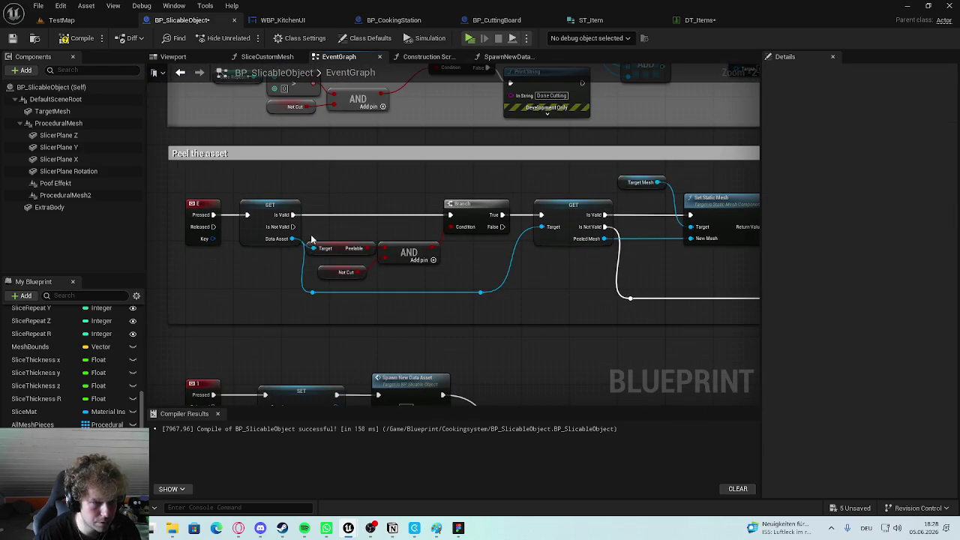
scroll(338, 248, "down", 3)
scroll(360, 278, "up", 3)
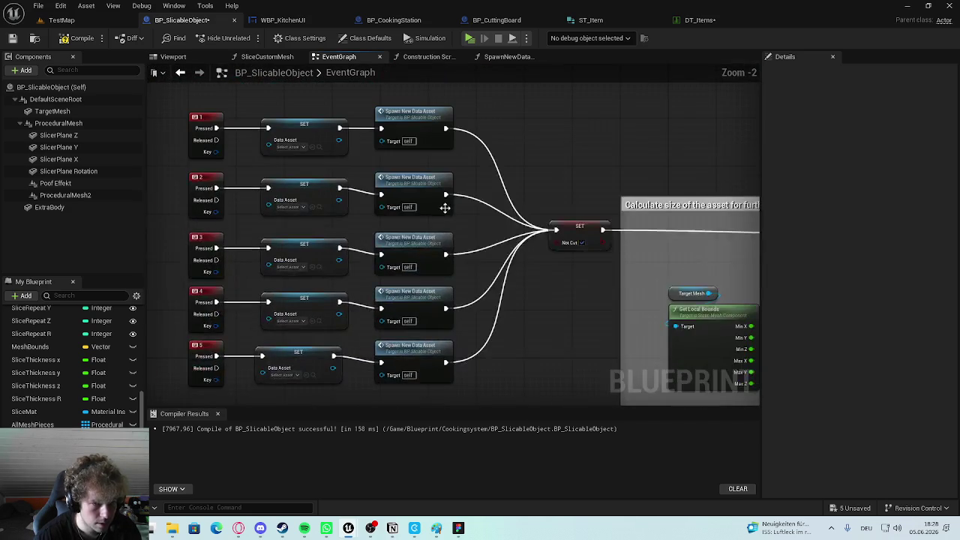
left_click(78, 38)
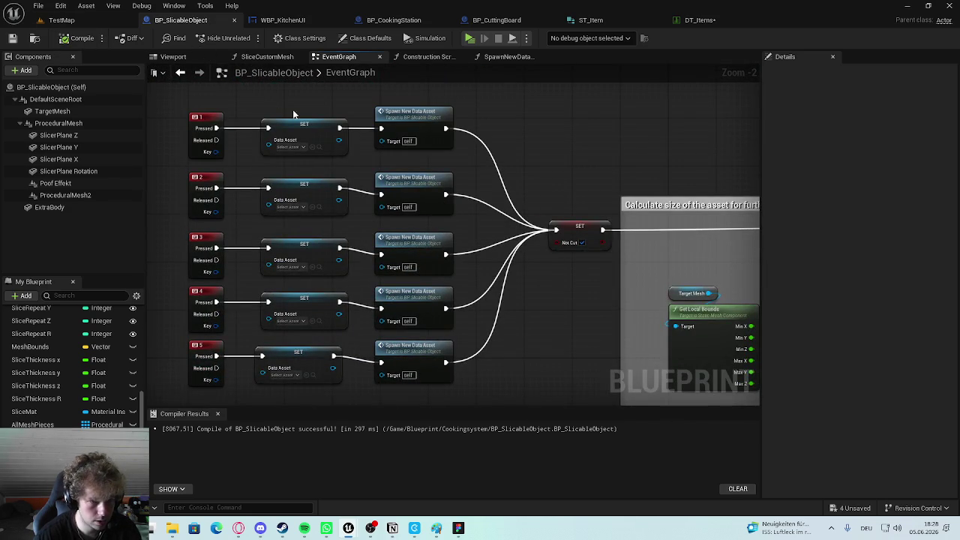
Switch to the DT_Items data table, save it, and select the Flour row.
scroll(465, 199, "down", 3)
scroll(550, 230, "up", 3)
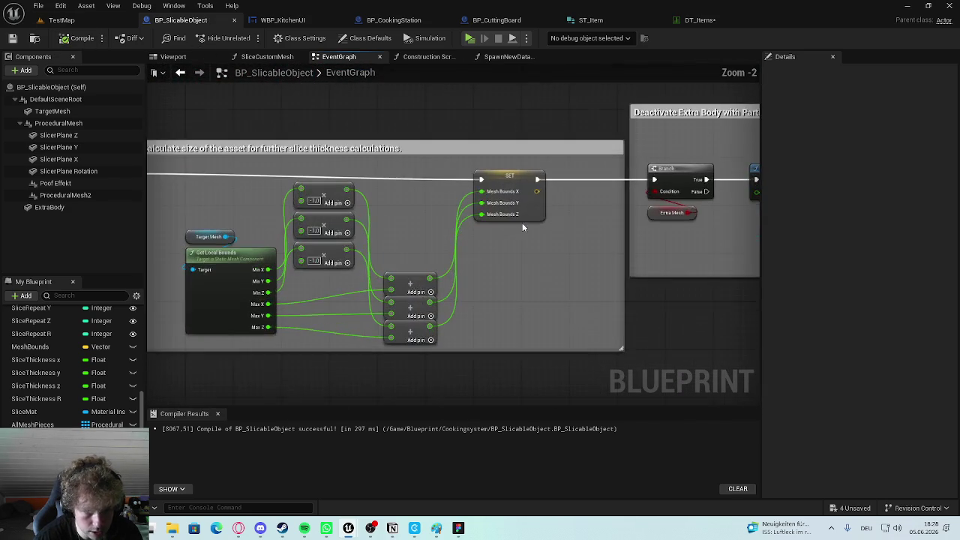
scroll(453, 225, "down", 4)
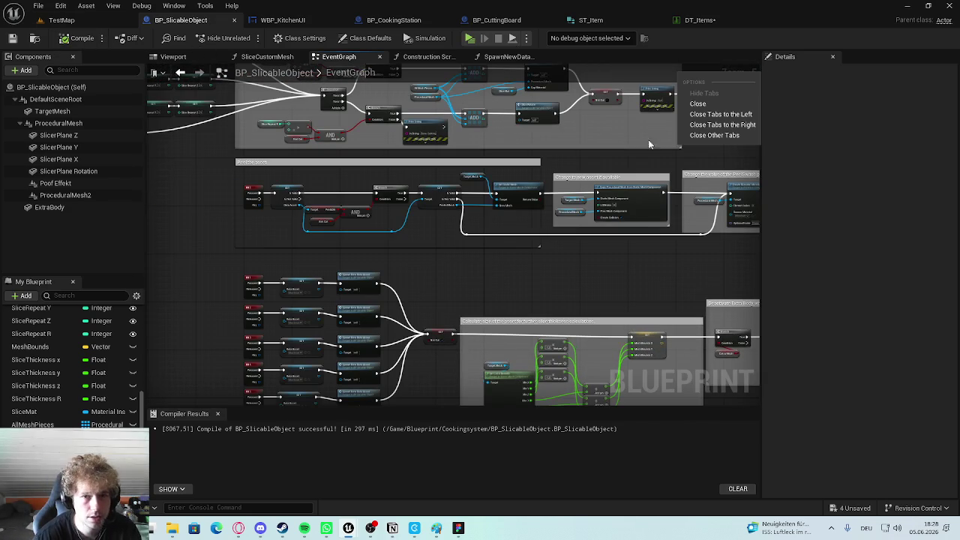
left_click(696, 20)
key("ctrl+s")
left_click(96, 92)
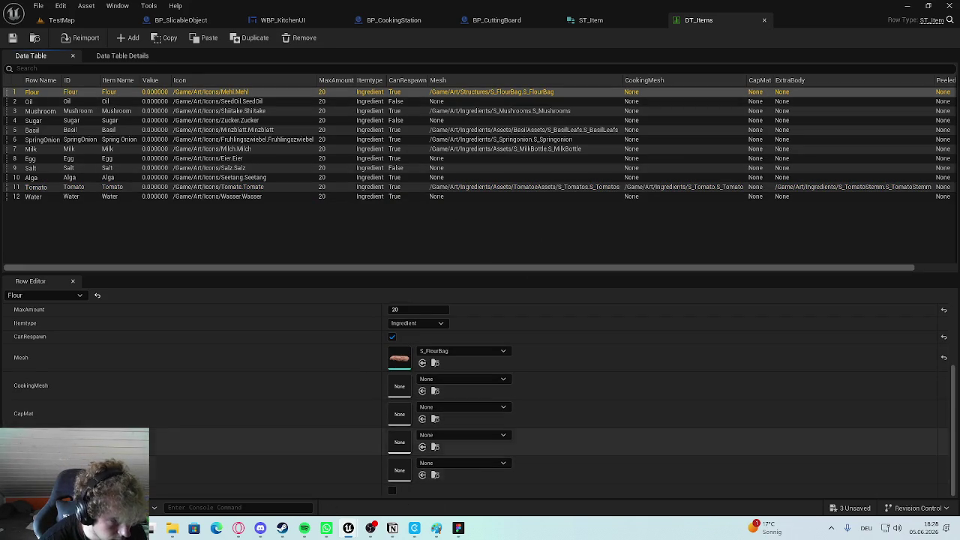
Select the Mushroom row, browse the Content Drawer to Cookingsystem > DataAssets, and open the Window menu.
left_click(61, 111)
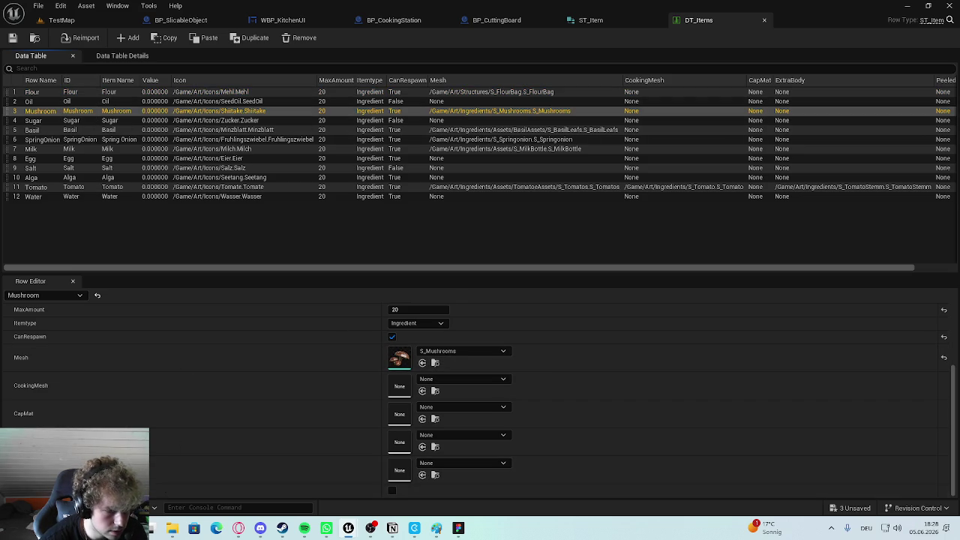
key("ctrl+space")
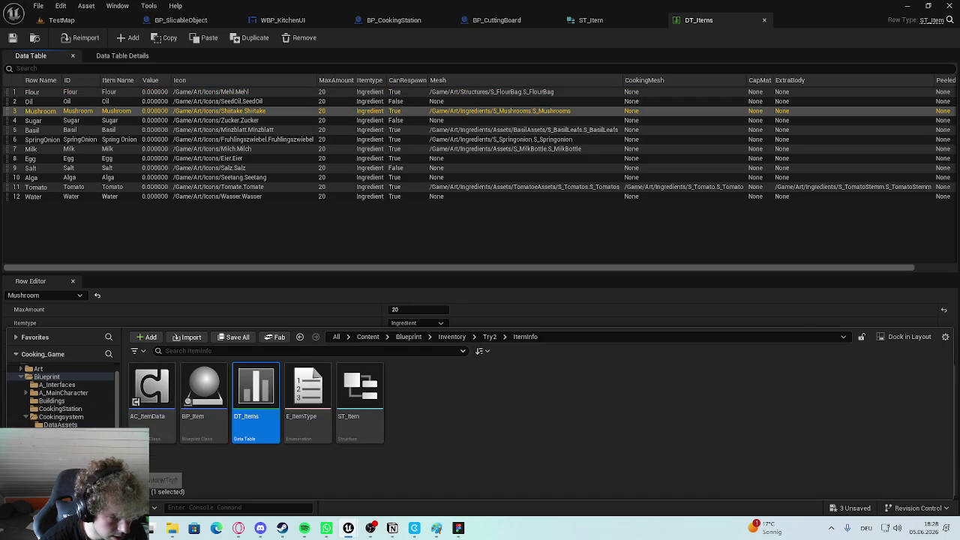
key("alt+Left")
key("alt+Left")
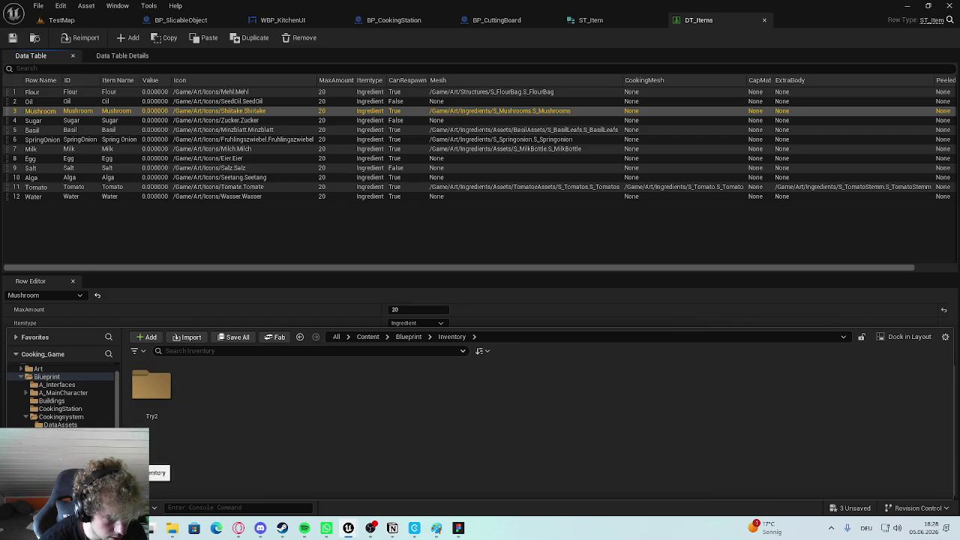
left_click(61, 416)
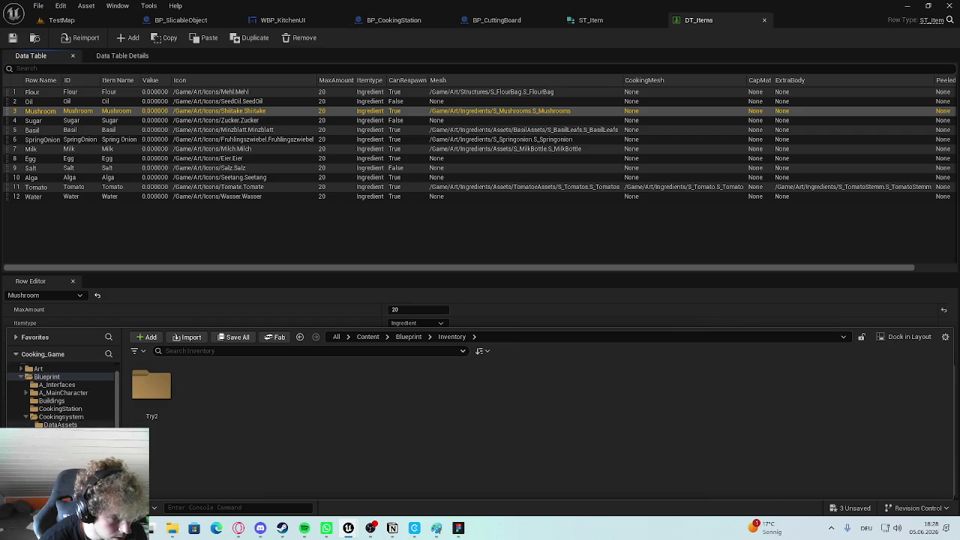
double_click(152, 389)
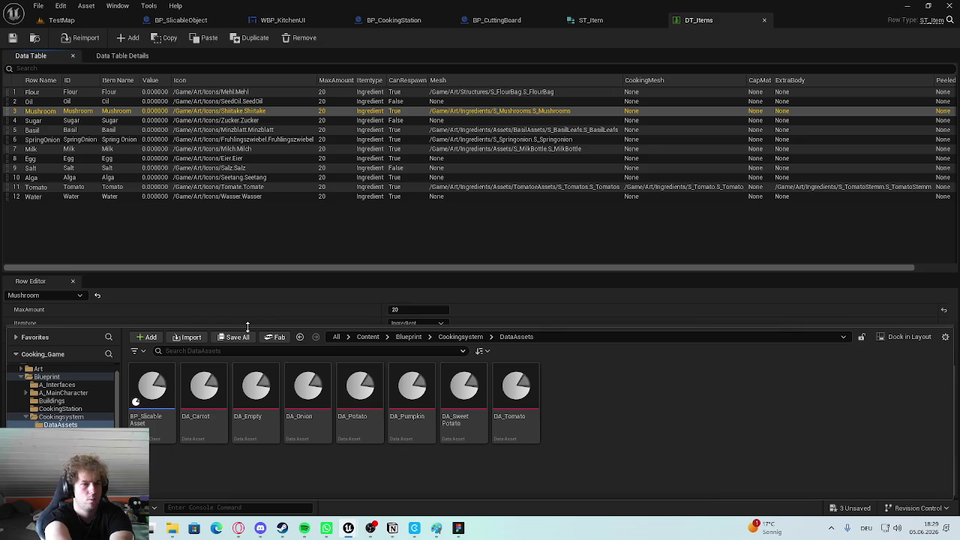
left_click(87, 6)
In the TestMap preview, open the inventory, spawn four tomatoes onto the cutting board, then exit with Esc.
mouse_move(123, 15)
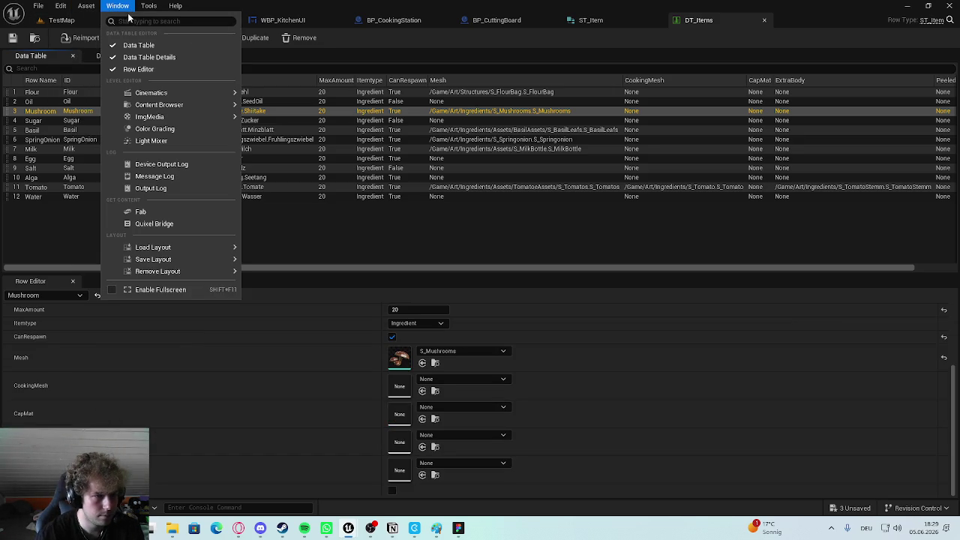
left_click(62, 20)
left_click_drag(336, 148, 375, 232)
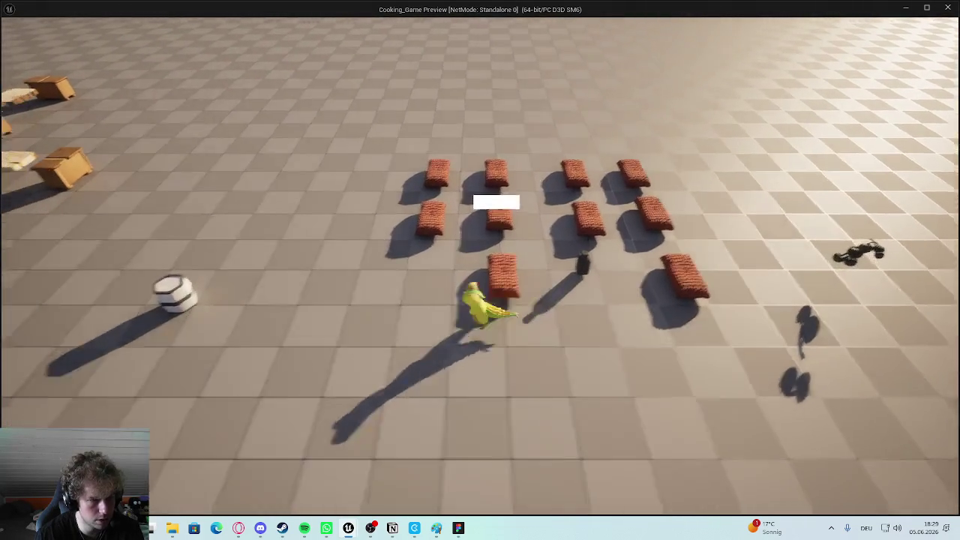
key("i")
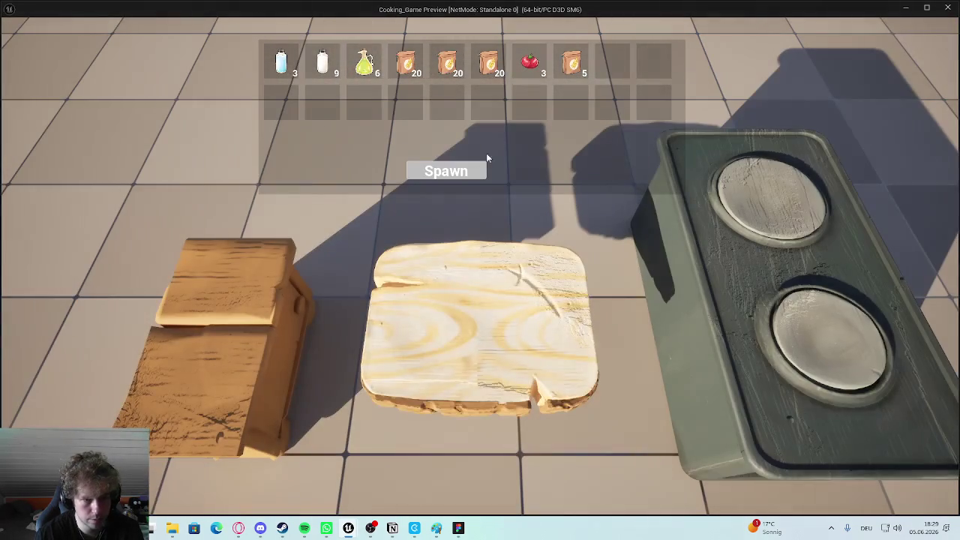
left_click(459, 172)
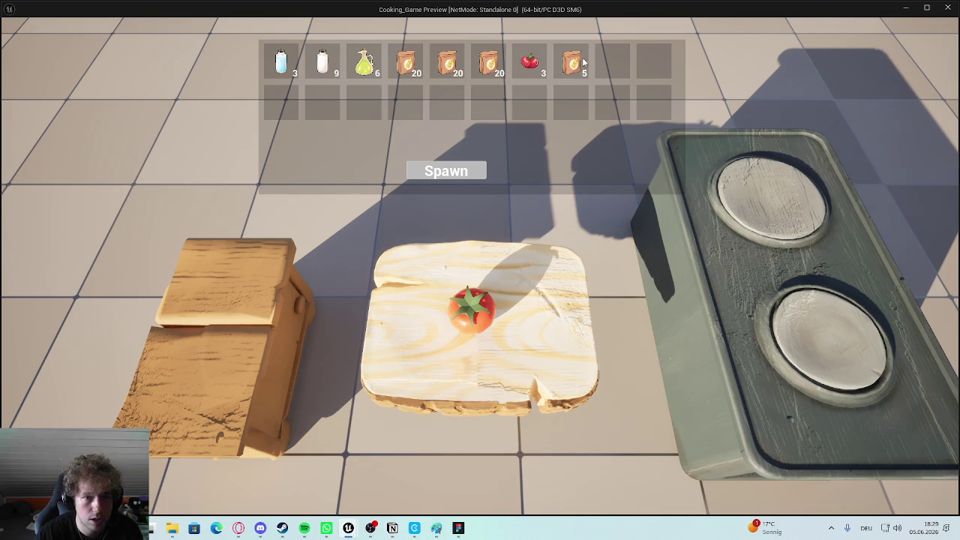
left_click_drag(523, 91, 531, 63)
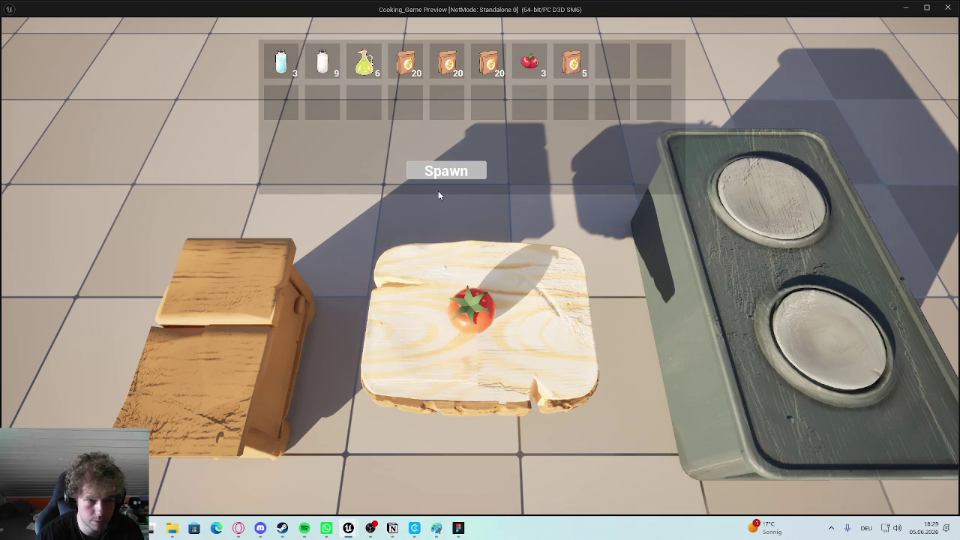
left_click(439, 169)
left_click(439, 169)
left_click(439, 170)
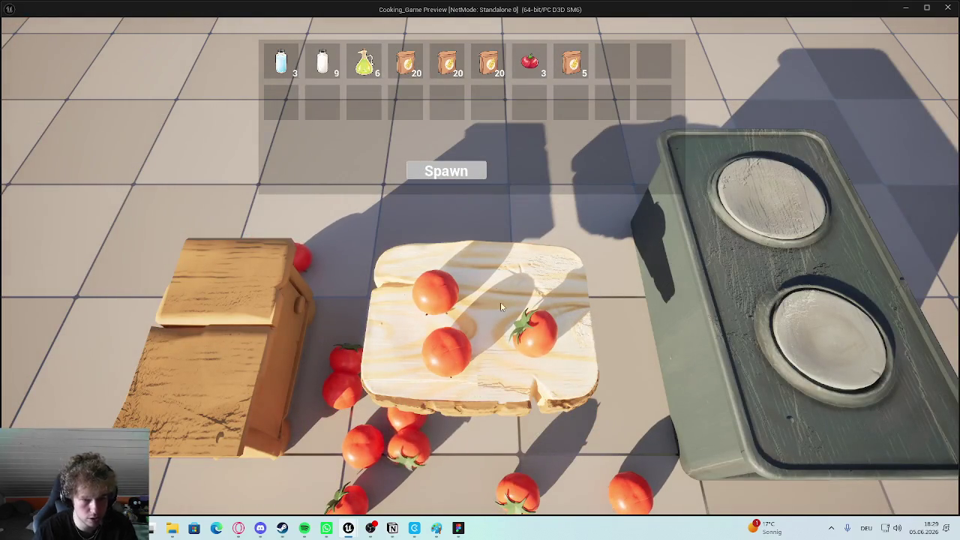
key("Escape")
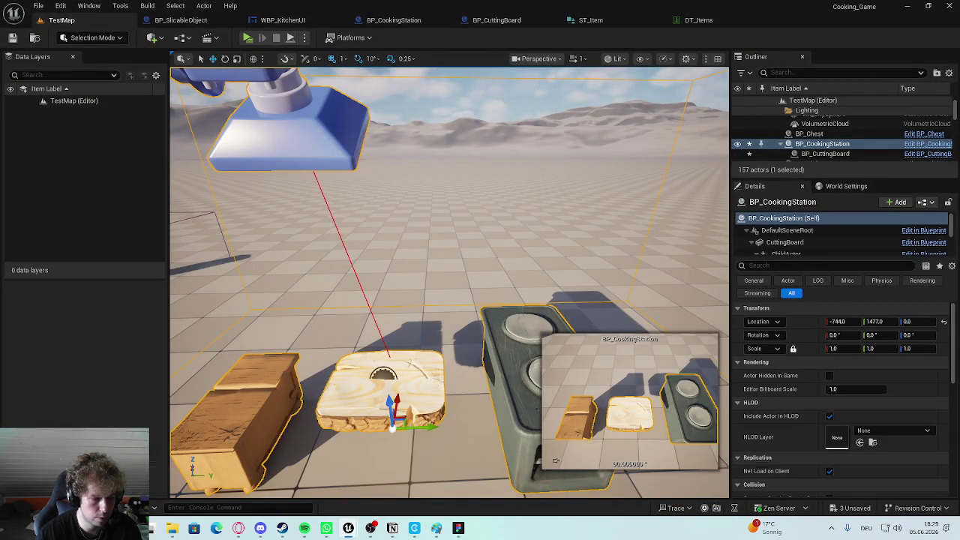
Browse the Content Drawer to Blueprint > Inventory > Try2, peeking into ItemInfo and back.
key("ctrl+space")
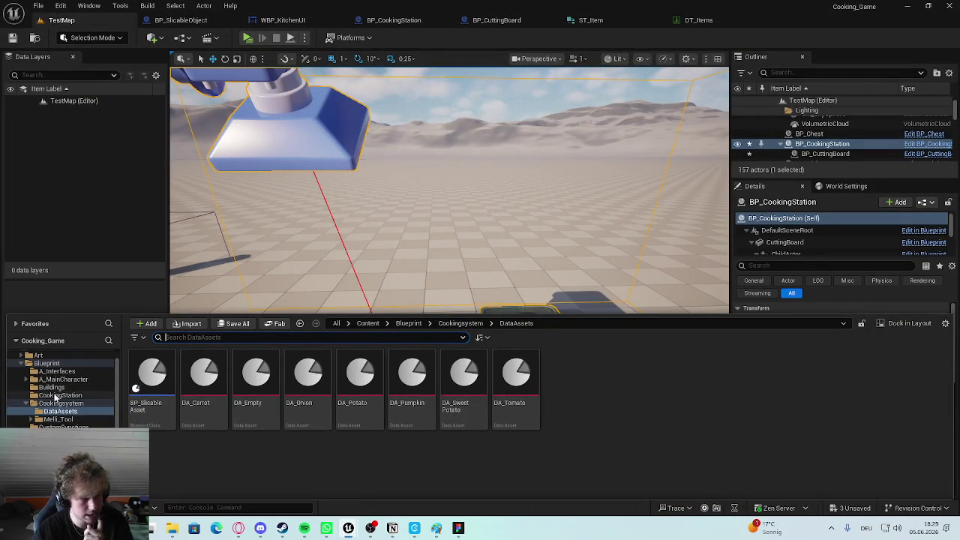
scroll(83, 409, "down", 3)
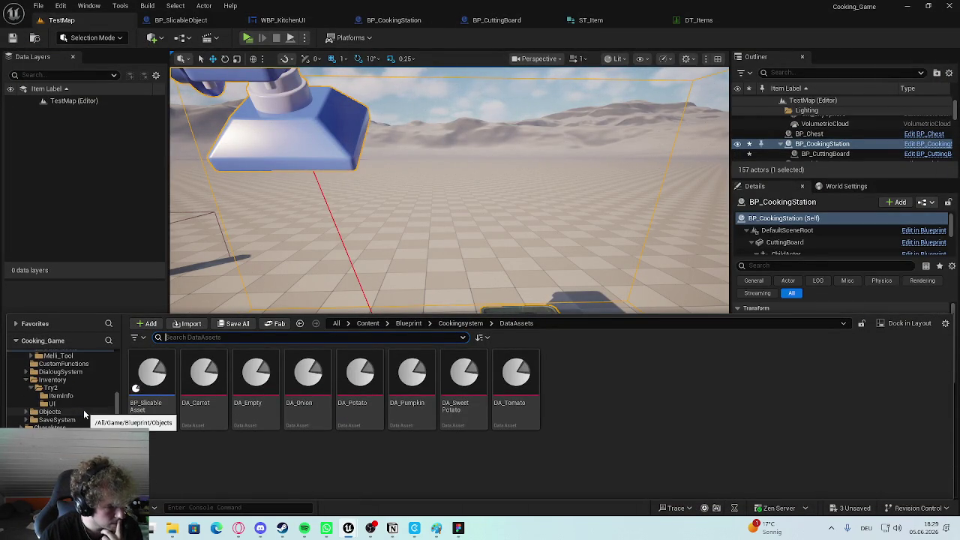
scroll(67, 398, "up", 5)
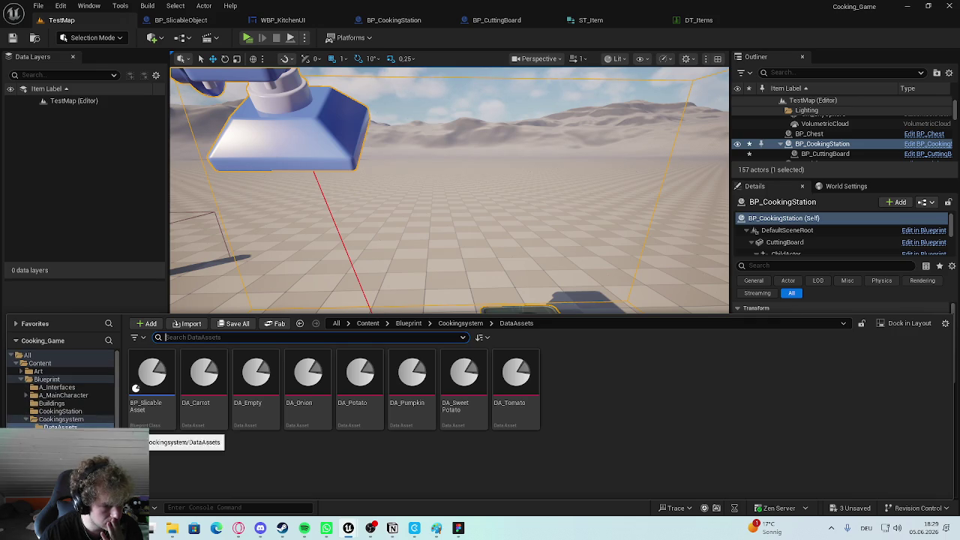
scroll(67, 403, "down", 3)
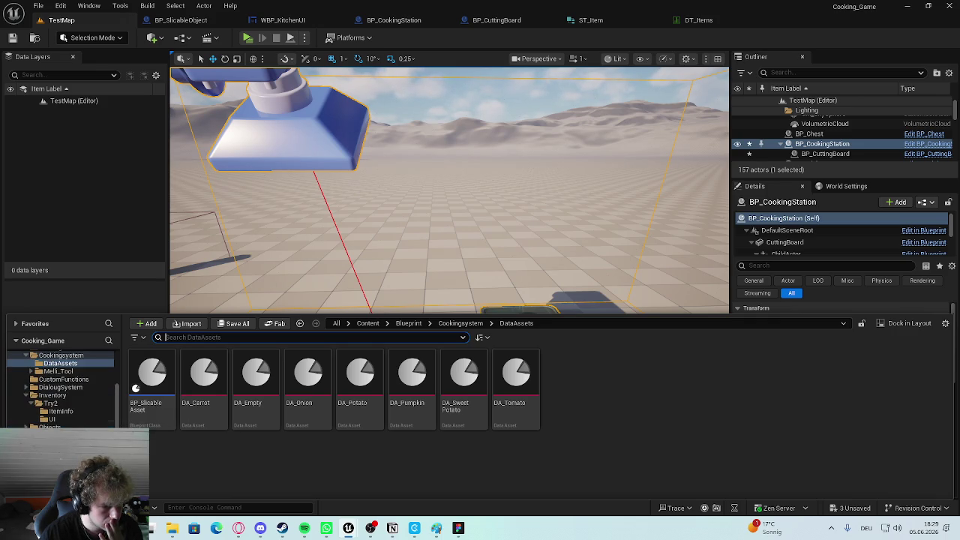
left_click(68, 403)
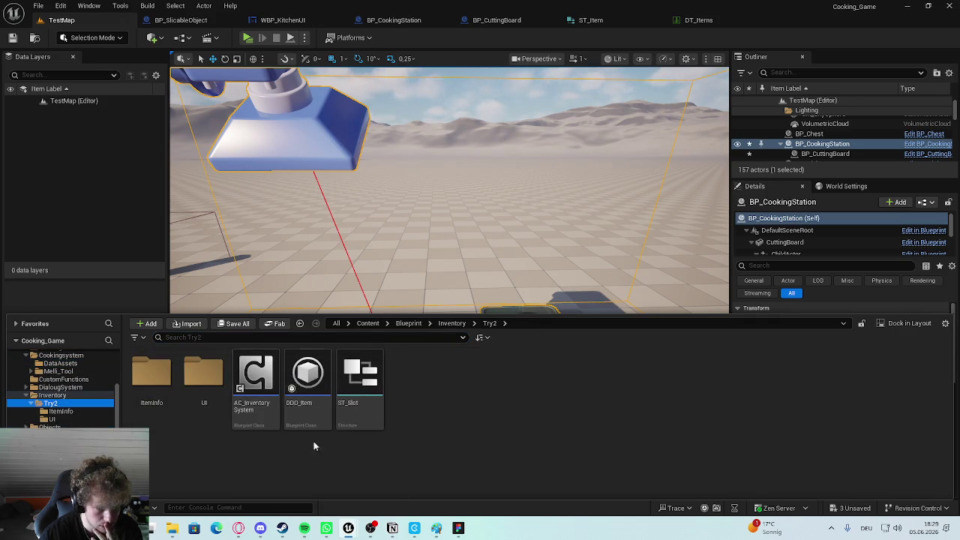
double_click(152, 379)
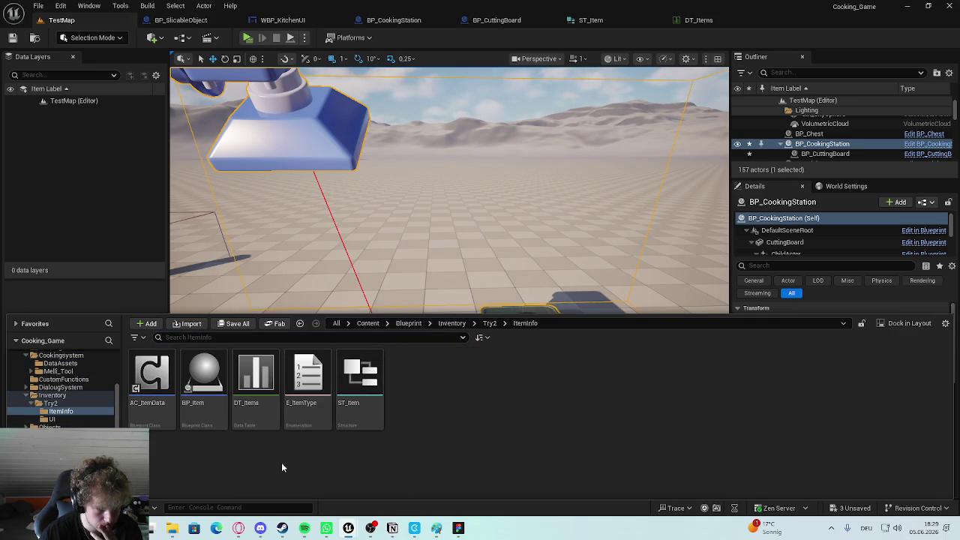
left_click(488, 323)
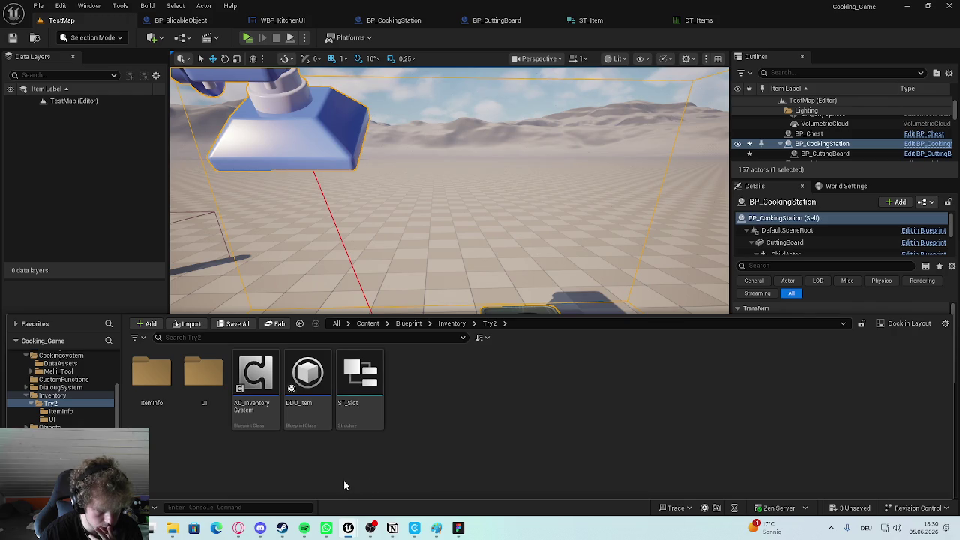
Open AC_InventorySystem, inspect the Content variable and pan around the AddToInventory graph.
double_click(255, 379)
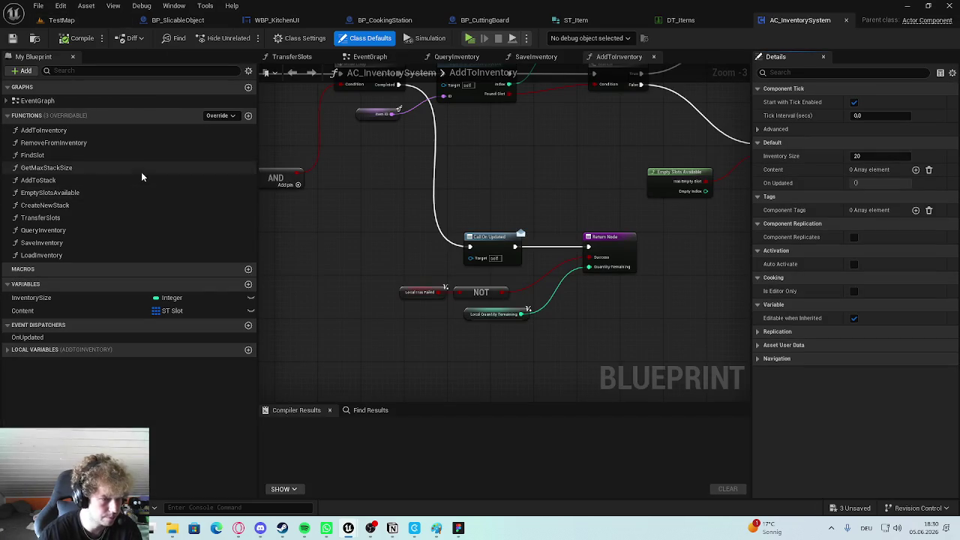
left_click(71, 309)
scroll(309, 222, "down", 3)
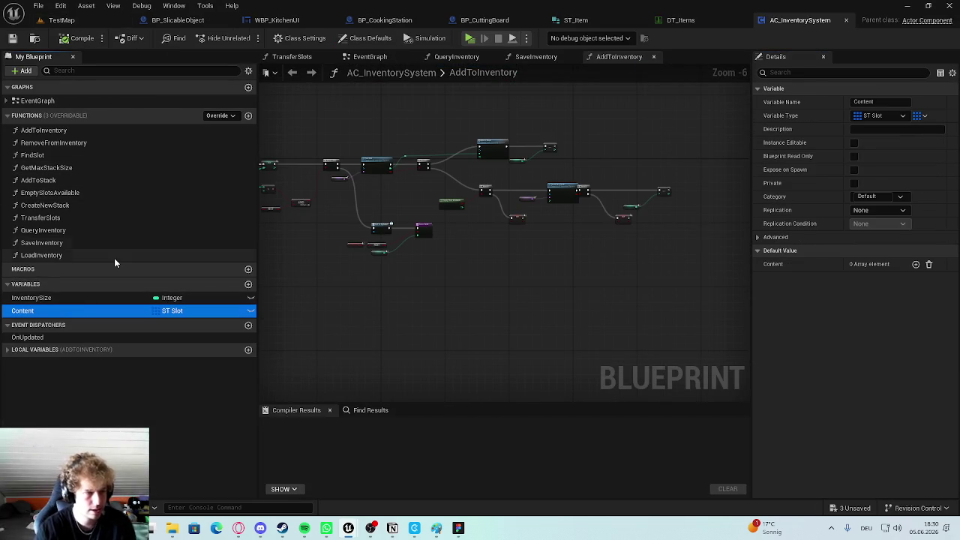
scroll(413, 293, "up", 4)
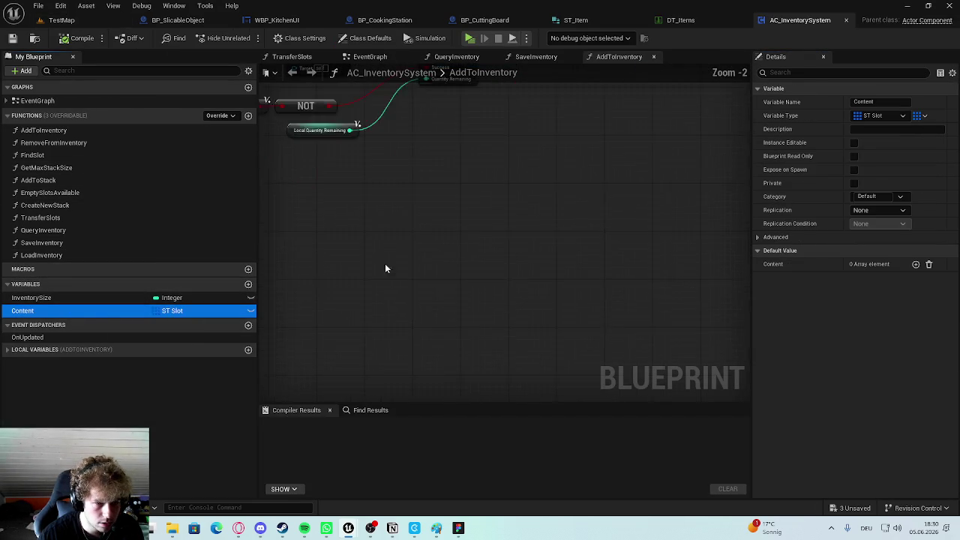
left_click_drag(413, 293, 606, 325)
scroll(396, 303, "down", 2)
mouse_move(396, 302)
left_mouse_down()
mouse_move(478, 226)
mouse_move(646, 203)
left_mouse_up()
scroll(378, 306, "down", 2)
scroll(378, 306, "up", 2)
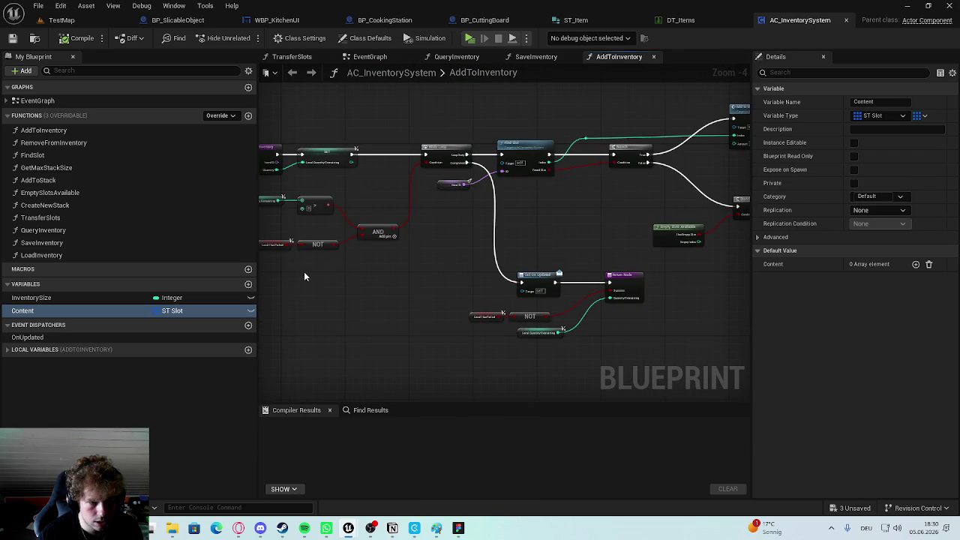
scroll(503, 197, "up", 2)
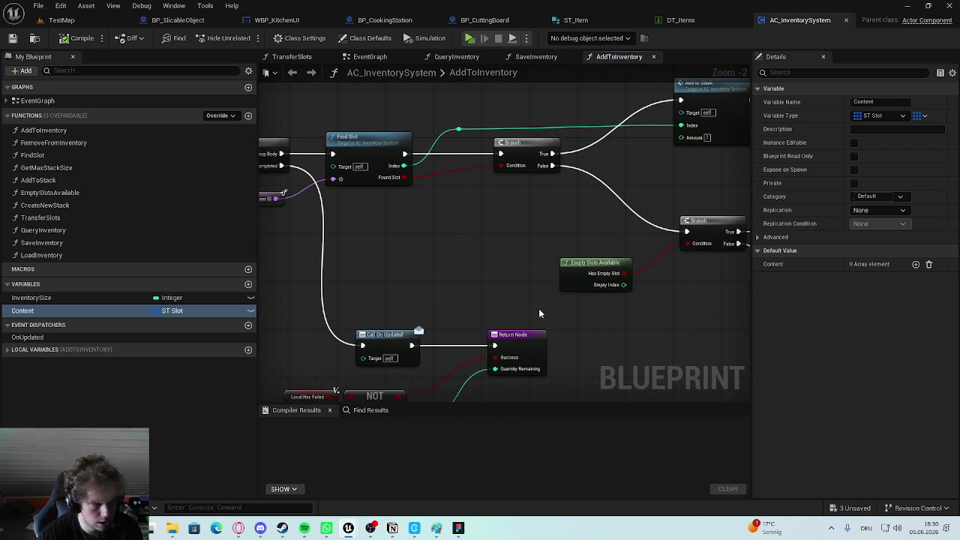
left_click_drag(429, 266, 282, 225)
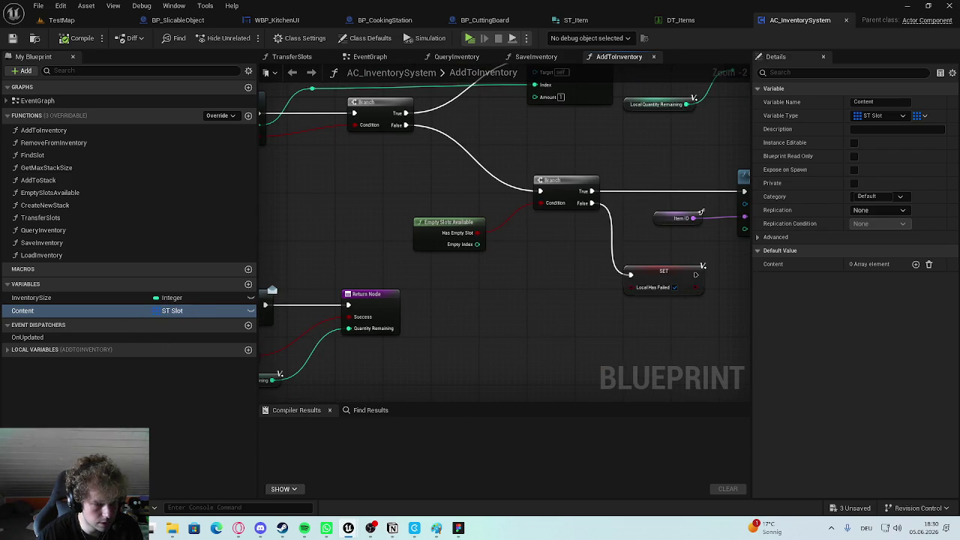
Check the ST_Slot structure's fields, close it, and open the RemoveFromInventory function graph.
key("ctrl+space")
double_click(150, 368)
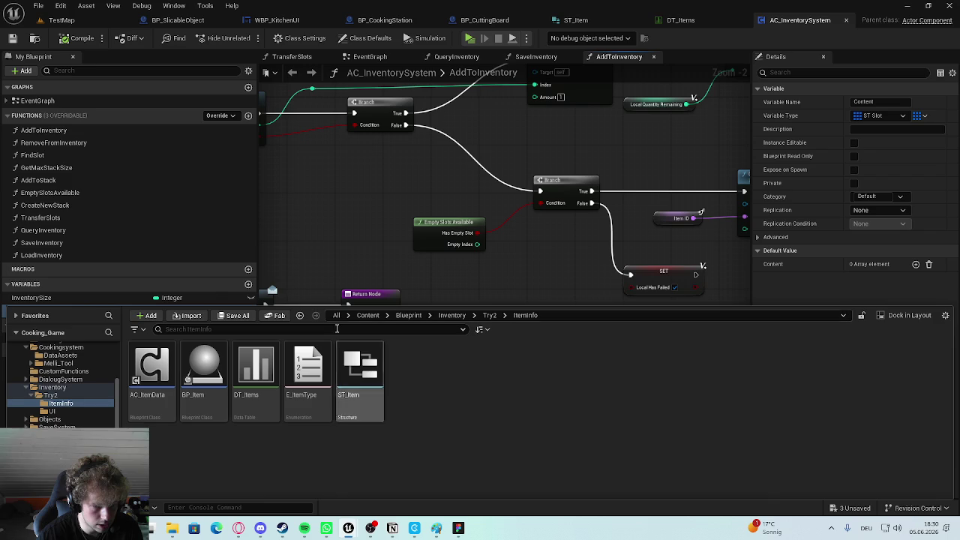
left_click(489, 315)
left_click(357, 363)
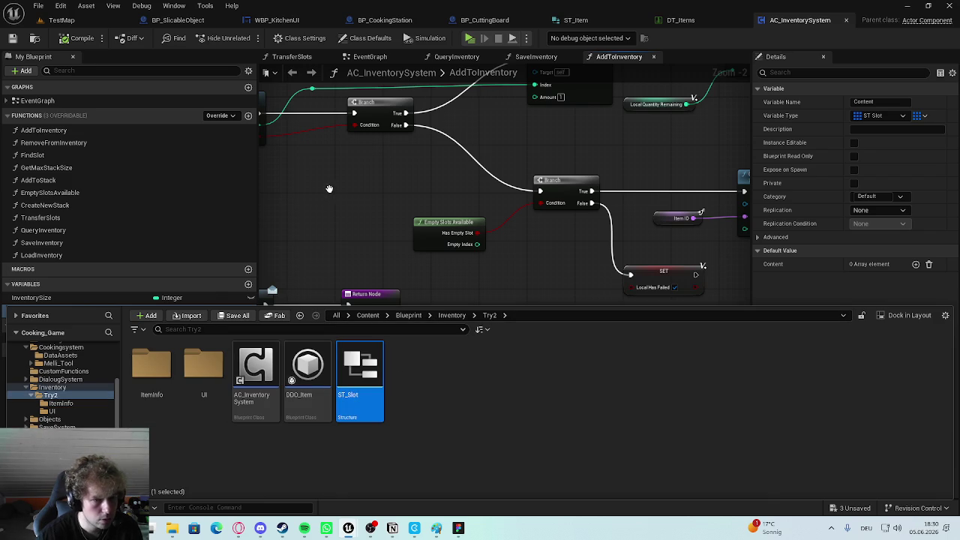
double_click(352, 368)
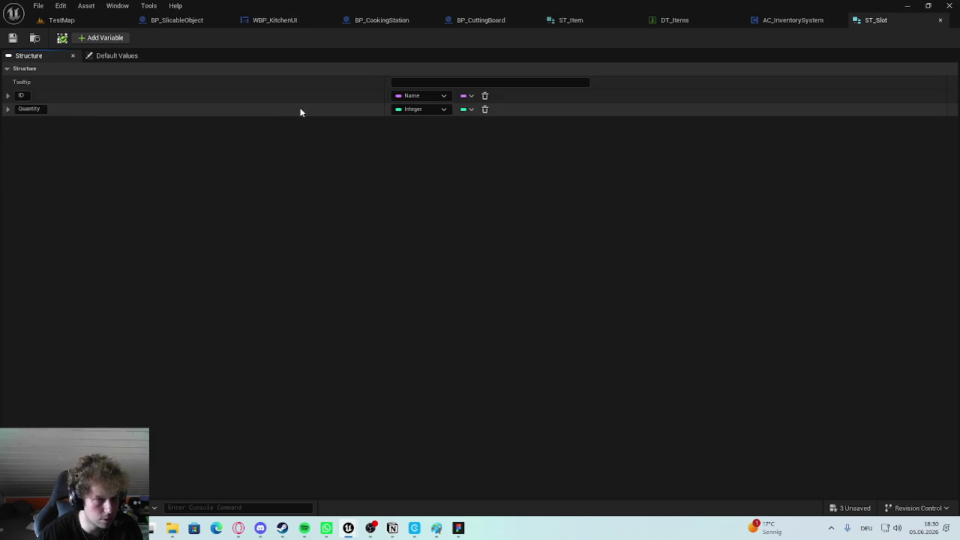
left_click(940, 21)
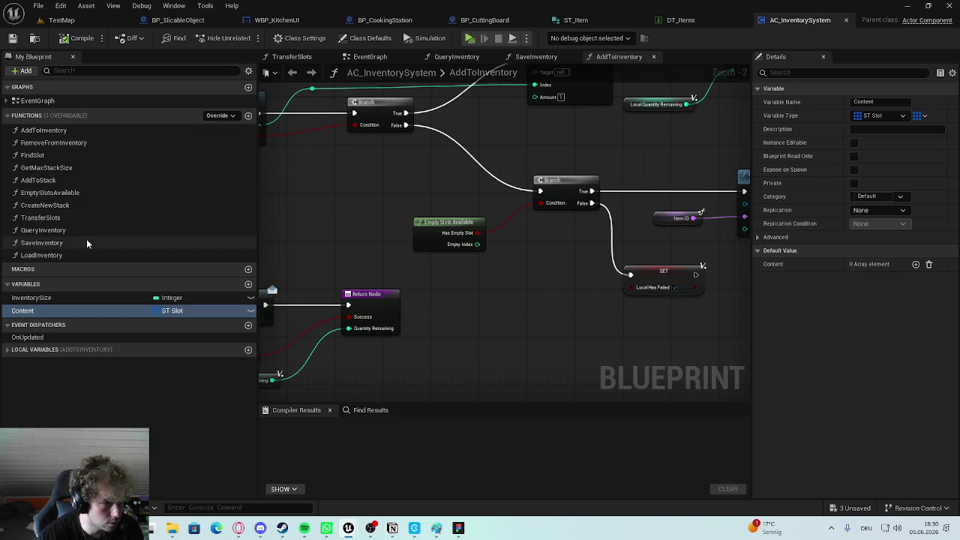
double_click(75, 142)
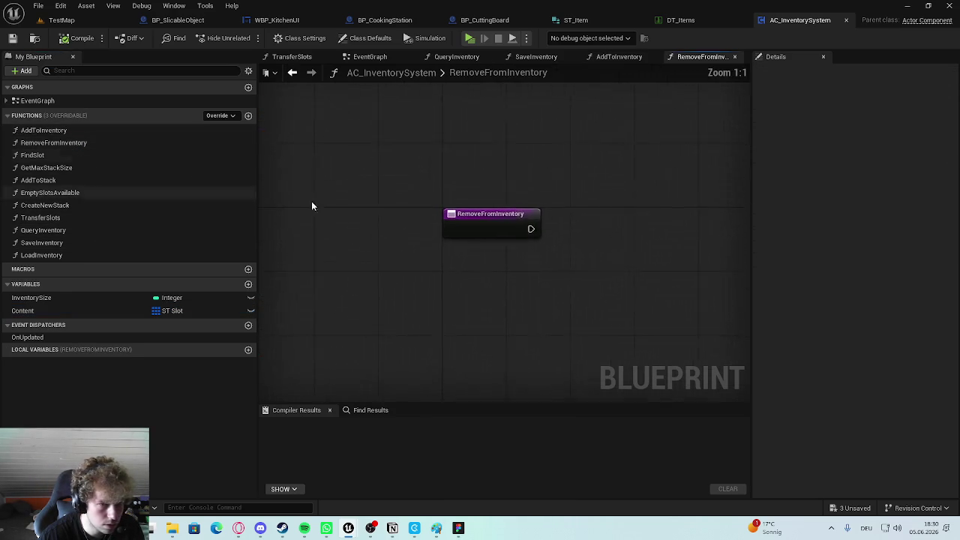
Add a new function to the blueprint named DecreaseAmmount.
left_click(250, 117)
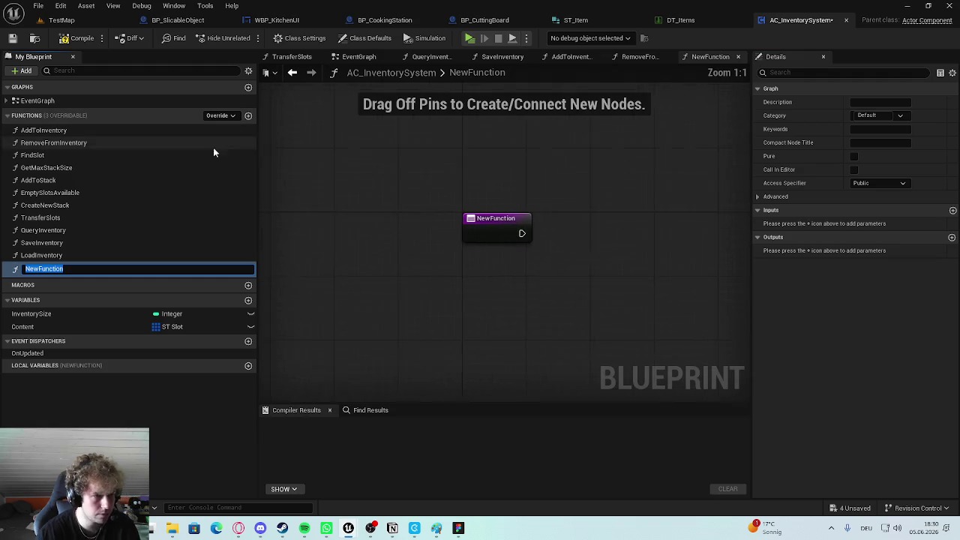
type("Decrease")
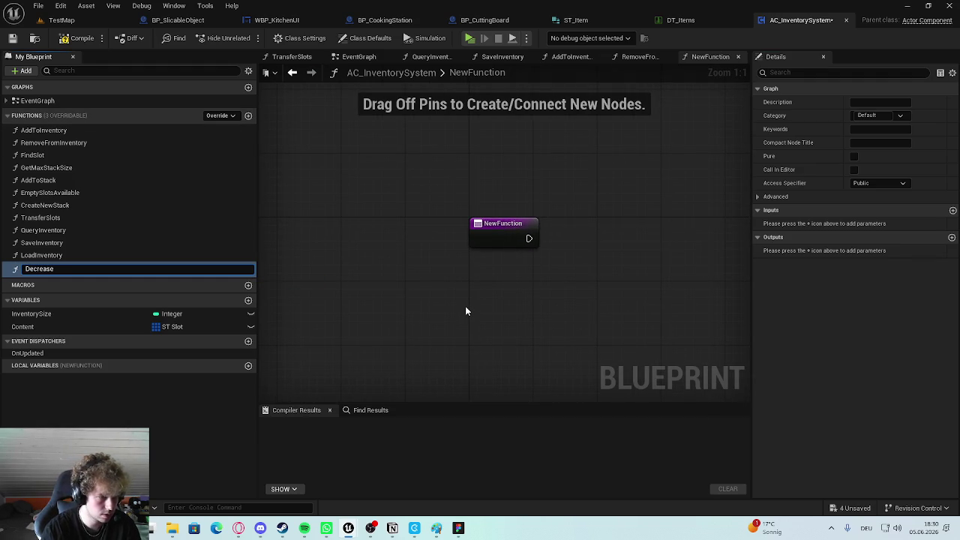
type("mmount")
key("Return")
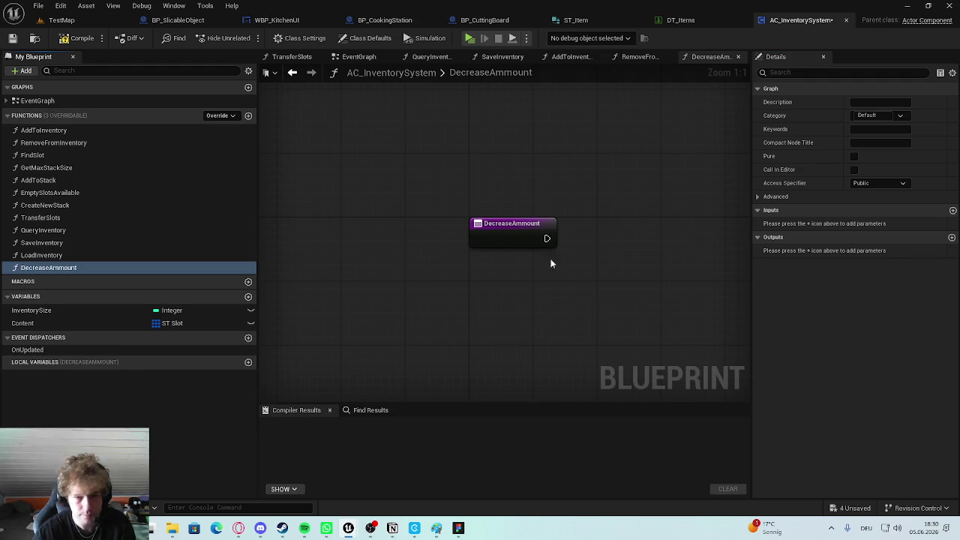
Add two input parameters to the DecreaseAmmount entry node.
right_click(478, 252)
left_click(488, 251)
left_click_drag(488, 250, 399, 172)
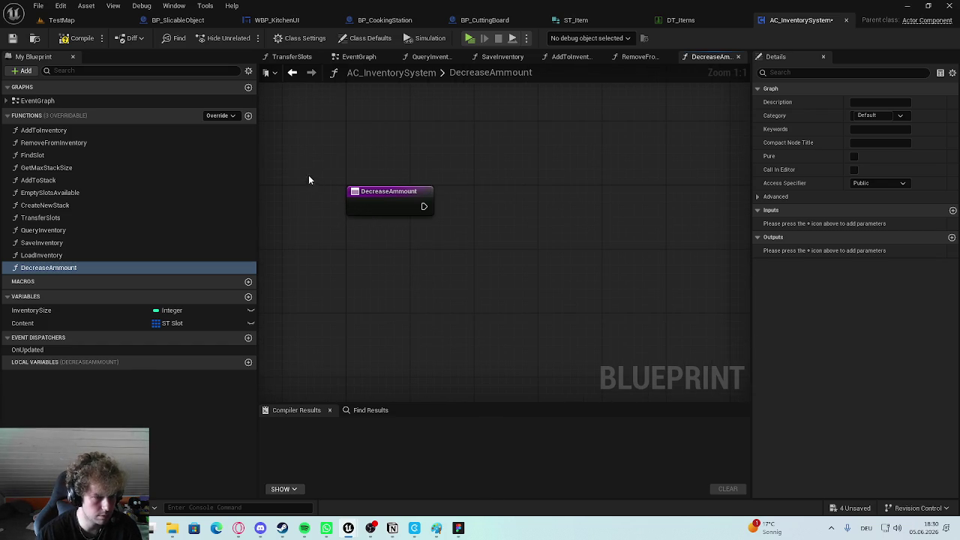
left_click(406, 203)
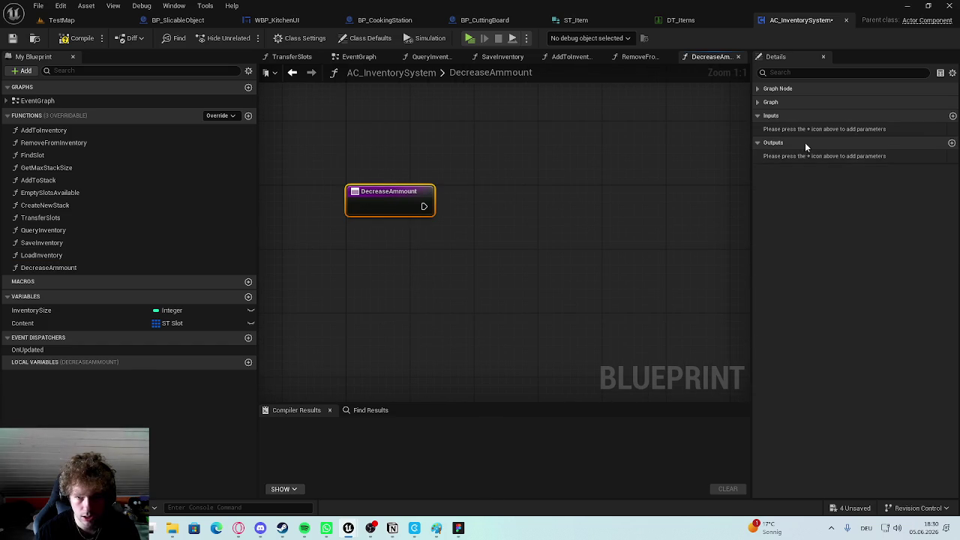
double_click(953, 116)
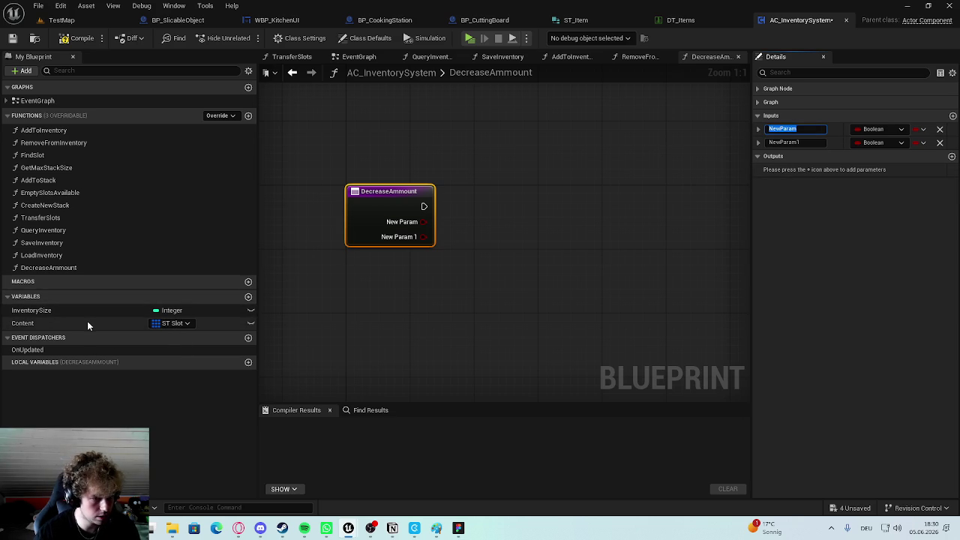
Review the Content variable and the AddToInventory and RemoveFromInventory graphs, then return to DecreaseAmmount.
left_click(67, 324)
double_click(92, 130)
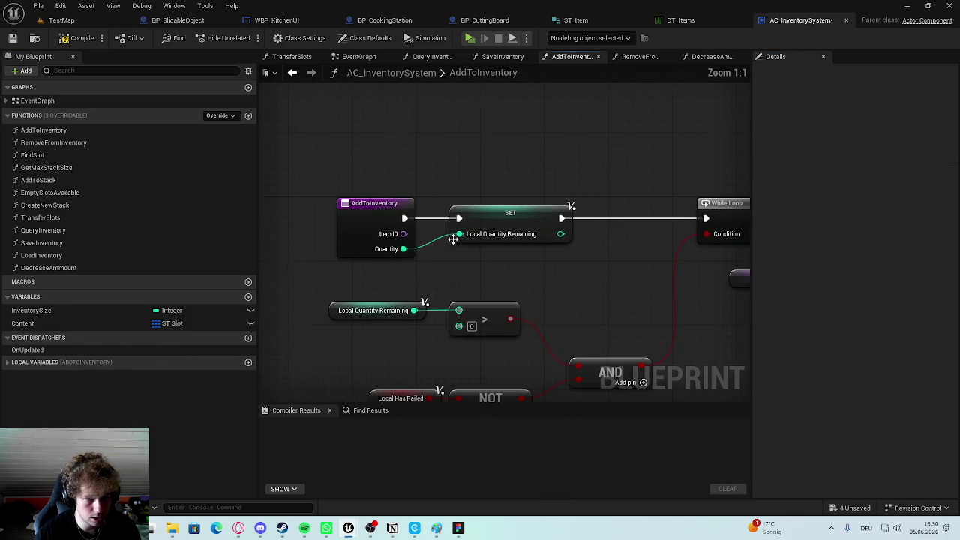
double_click(71, 144)
double_click(72, 267)
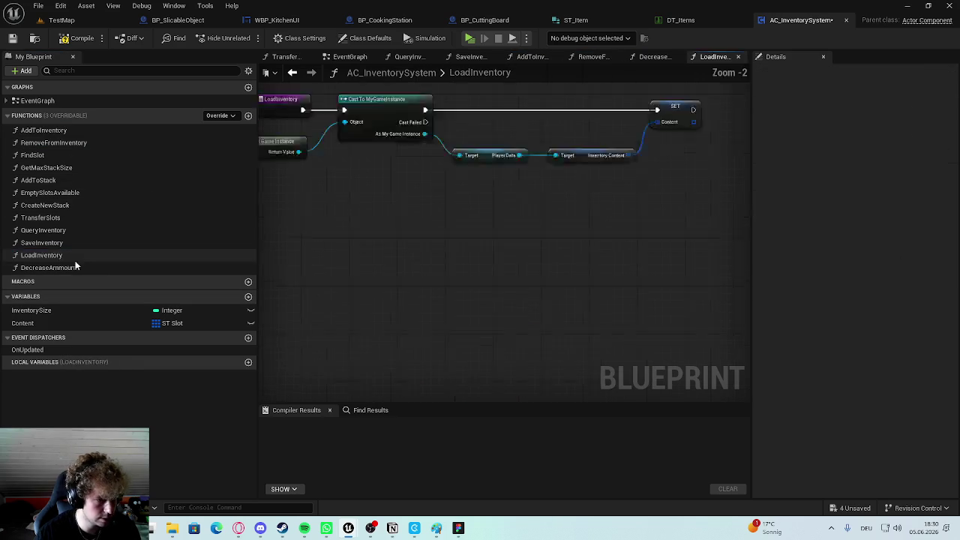
Set up the first input as ItemID of type Name.
left_click(390, 204)
left_click(787, 129)
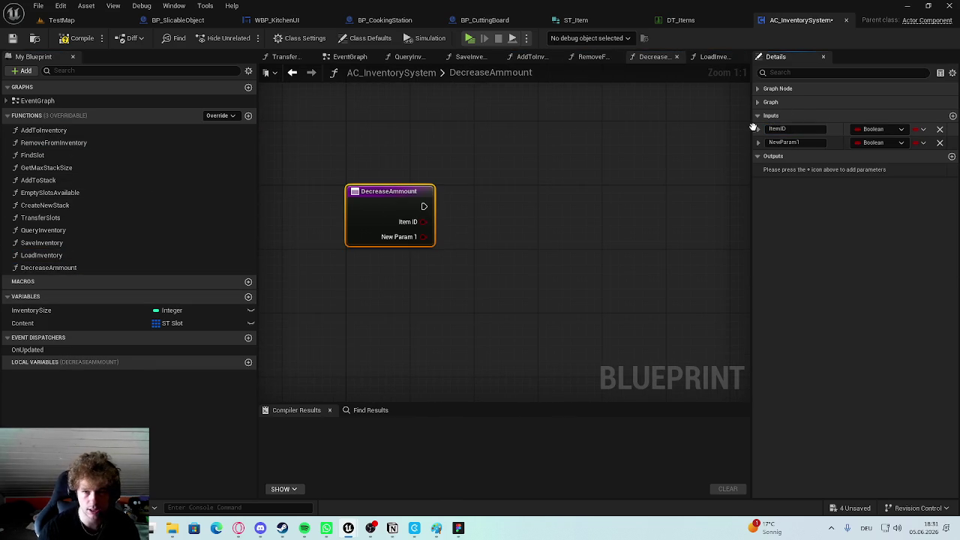
left_click(875, 131)
left_click(841, 208)
left_click(441, 150)
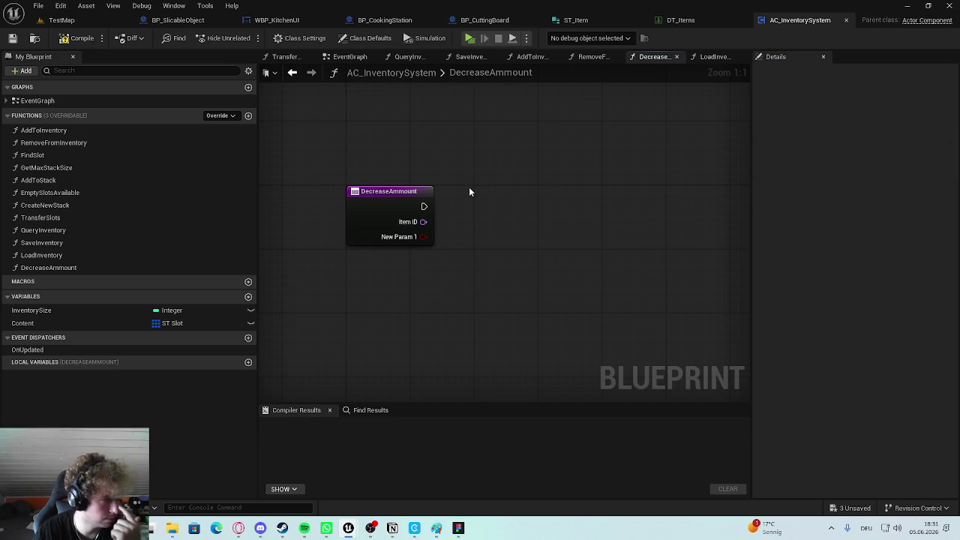
Rename the second input to Ammount and make it an Integer.
left_click(374, 202)
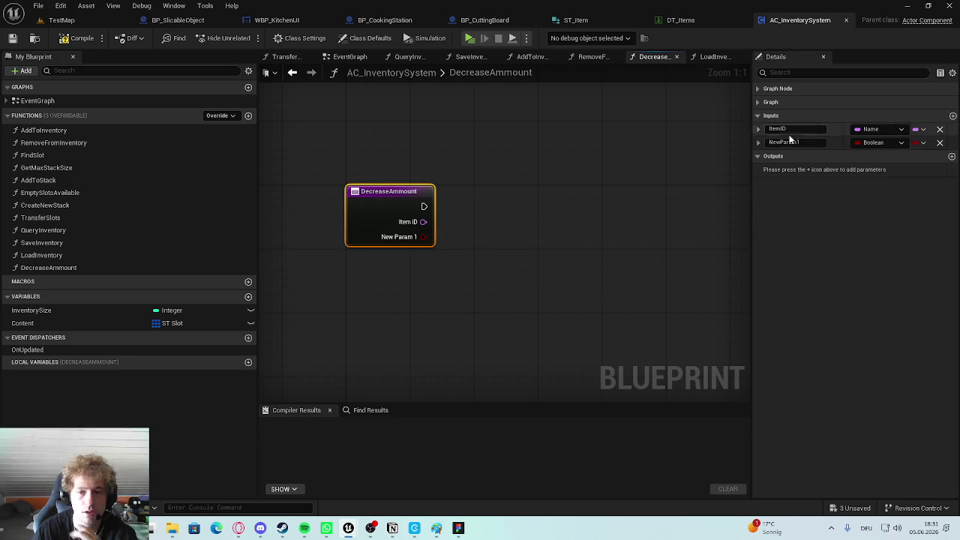
left_click(810, 142)
type("A")
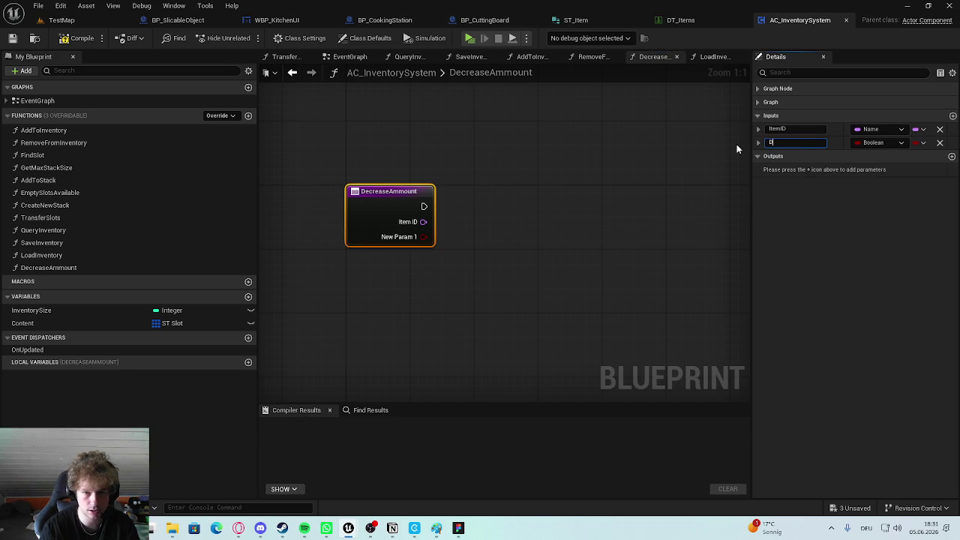
type("mmount")
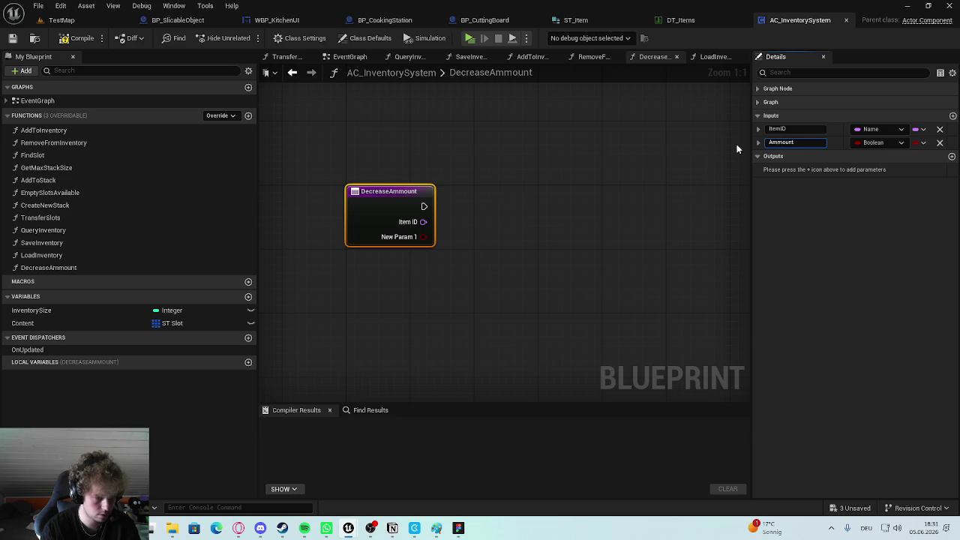
key("BackSpace")
type("t")
key("Return")
left_click(877, 142)
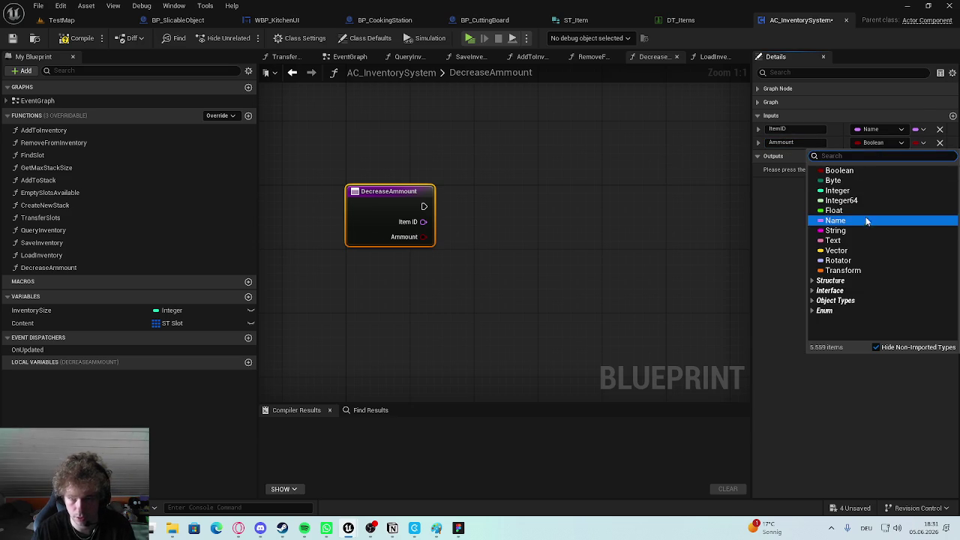
left_click(834, 191)
Compile the AC_InventorySystem blueprint.
left_click(491, 240)
left_click(78, 38)
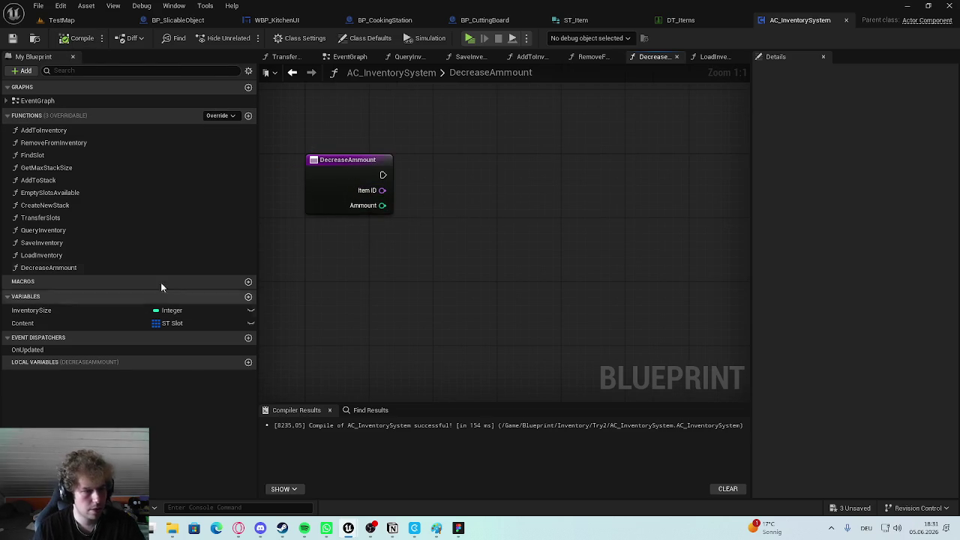
left_click(75, 131)
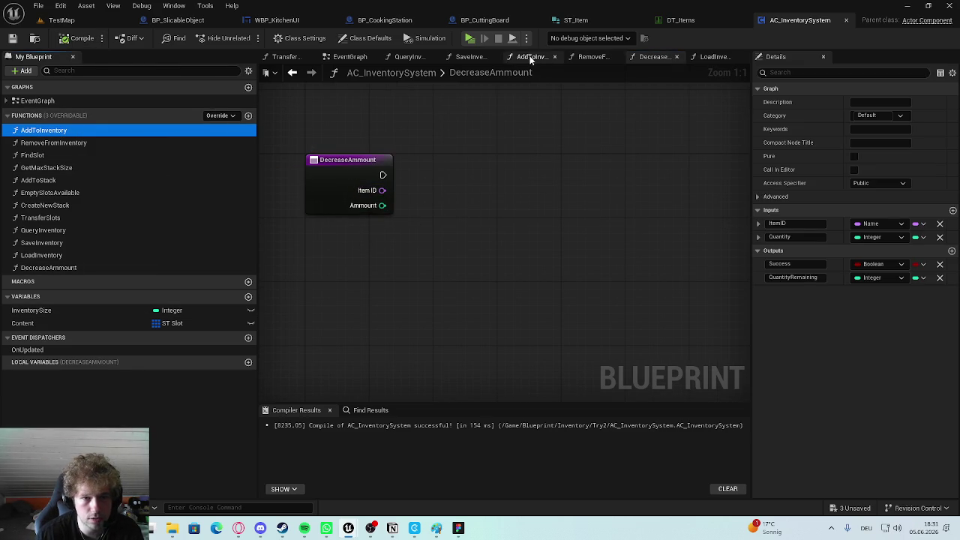
Undock and redock the AddToInventory graph tab, and close the LoadInventory graph.
left_click_drag(530, 59, 525, 90)
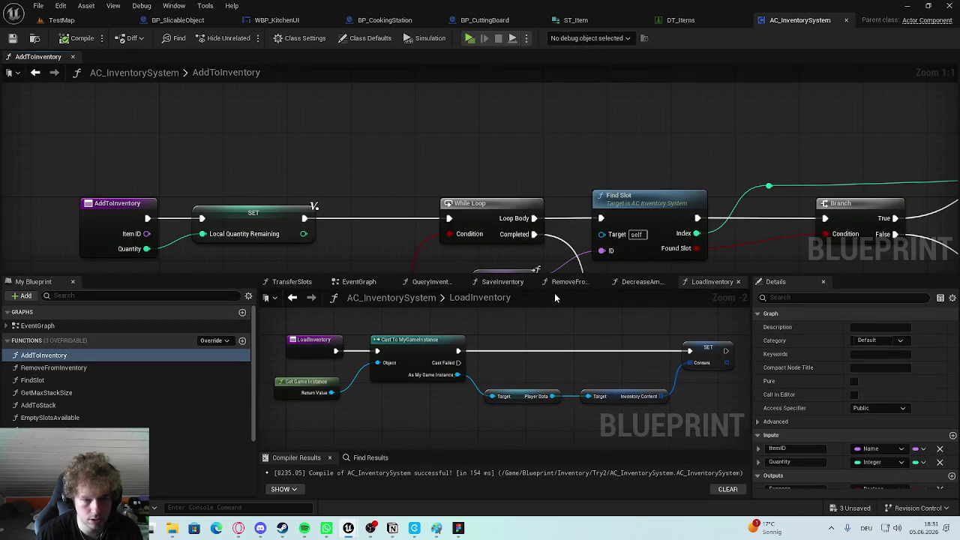
mouse_move(45, 57)
left_mouse_down()
mouse_move(461, 253)
mouse_move(615, 195)
mouse_move(706, 60)
left_mouse_up()
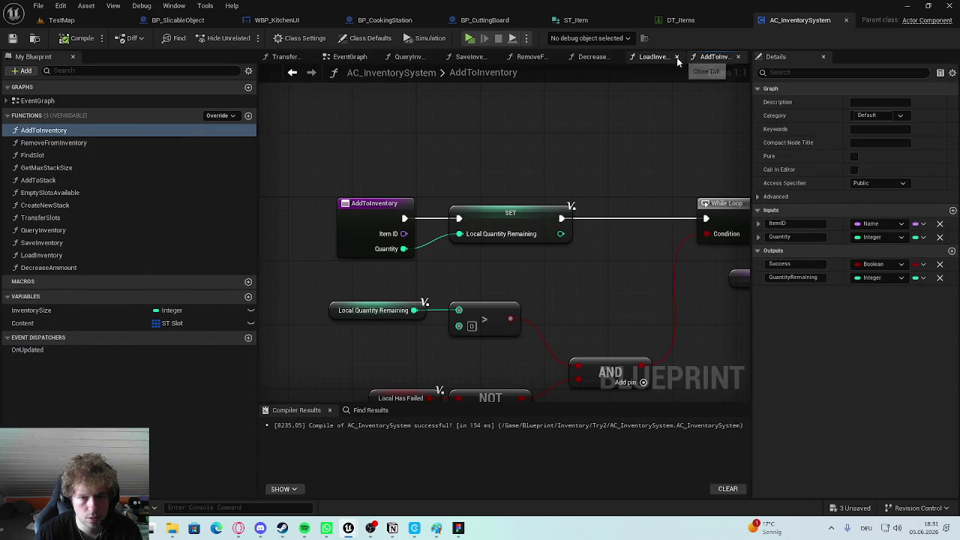
left_click(678, 57)
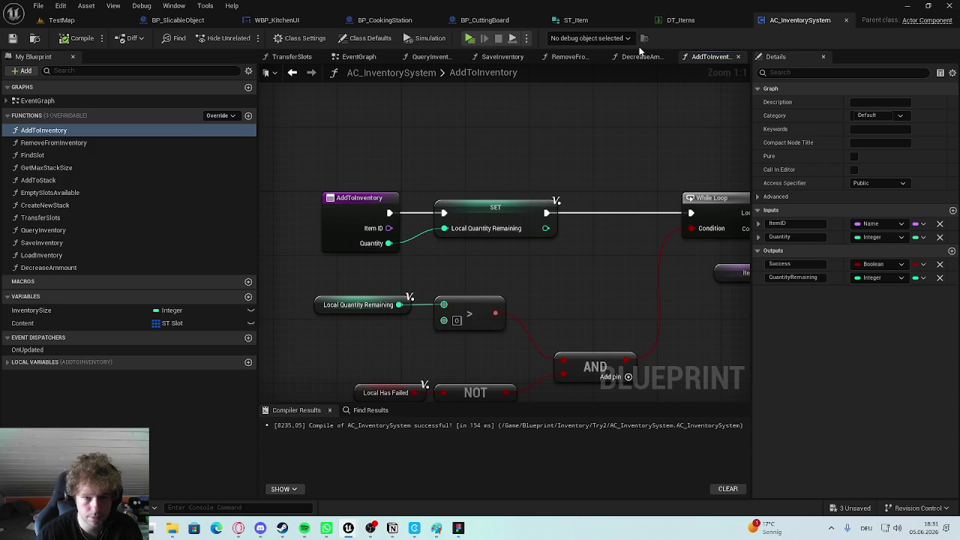
Look over the AddToInventory graph's SET, Create New Stack and Branch nodes.
scroll(484, 179, "down", 1)
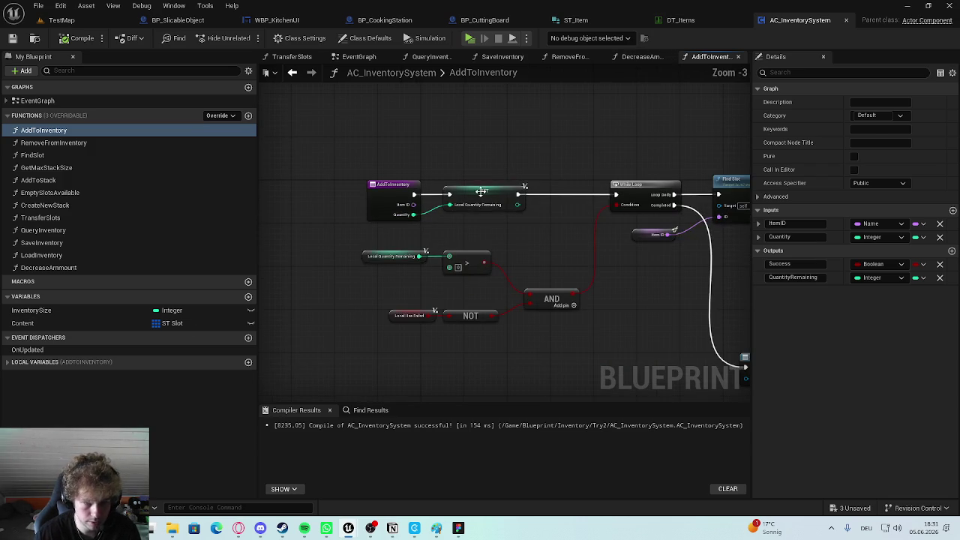
left_click(484, 189)
scroll(484, 189, "up", 1)
scroll(354, 157, "down", 1)
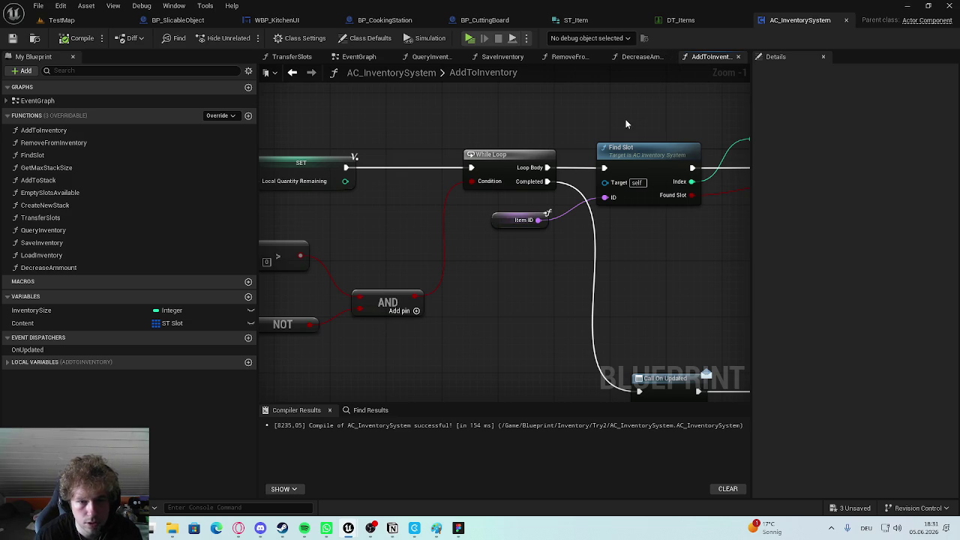
scroll(506, 112, "down", 2)
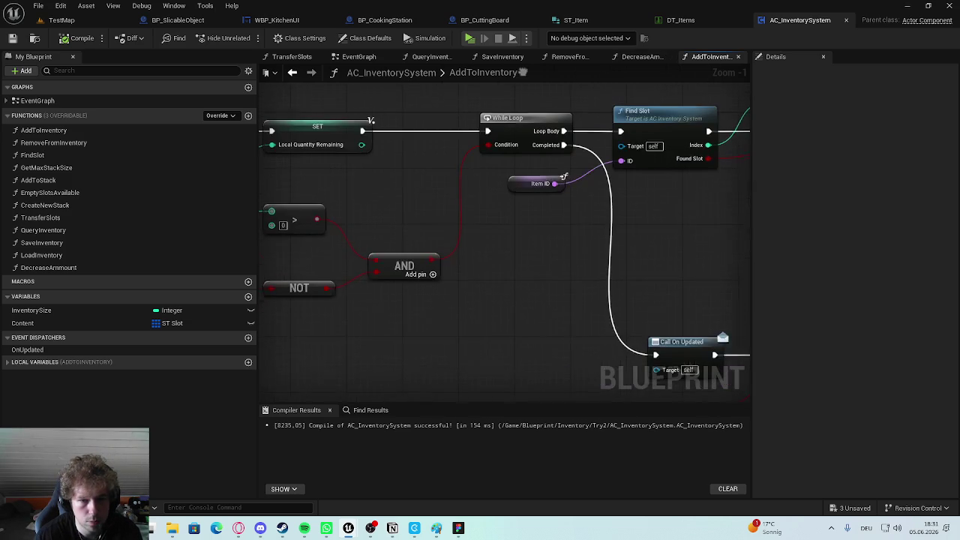
left_click_drag(604, 125, 146, 214)
mouse_move(503, 225)
left_mouse_down()
mouse_move(418, 210)
mouse_move(579, 210)
mouse_move(692, 186)
mouse_move(675, 247)
mouse_move(652, 222)
mouse_move(549, 158)
mouse_move(525, 187)
mouse_move(553, 195)
left_mouse_up()
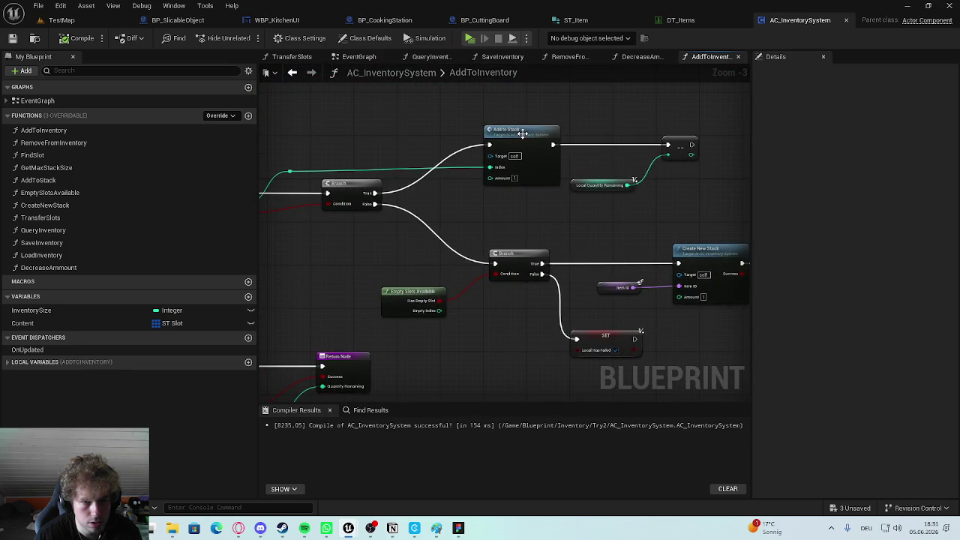
Open the AddToStack function graph and review its nodes.
double_click(554, 195)
scroll(547, 211, "up", 1)
scroll(553, 264, "down", 1)
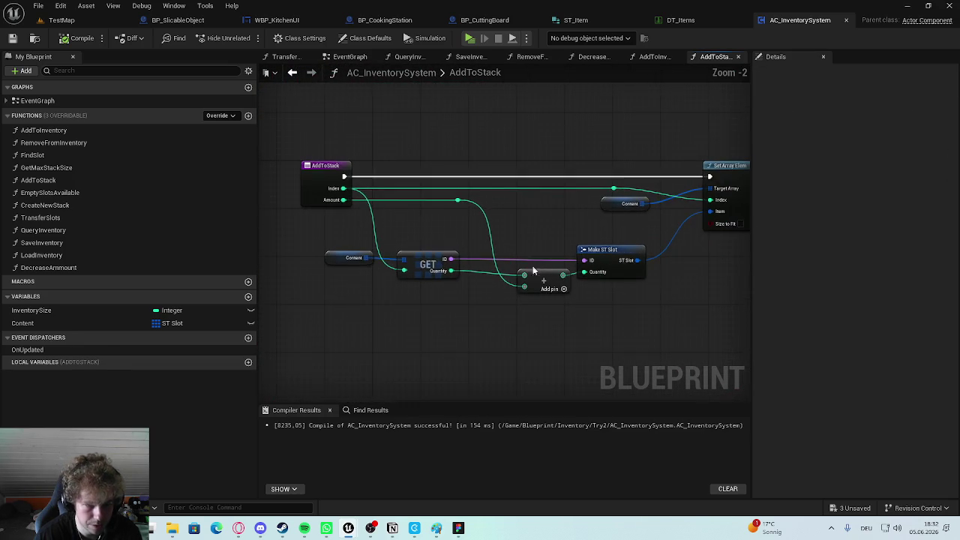
left_click_drag(499, 266, 496, 266)
left_click_drag(319, 140, 667, 300)
left_click(669, 334)
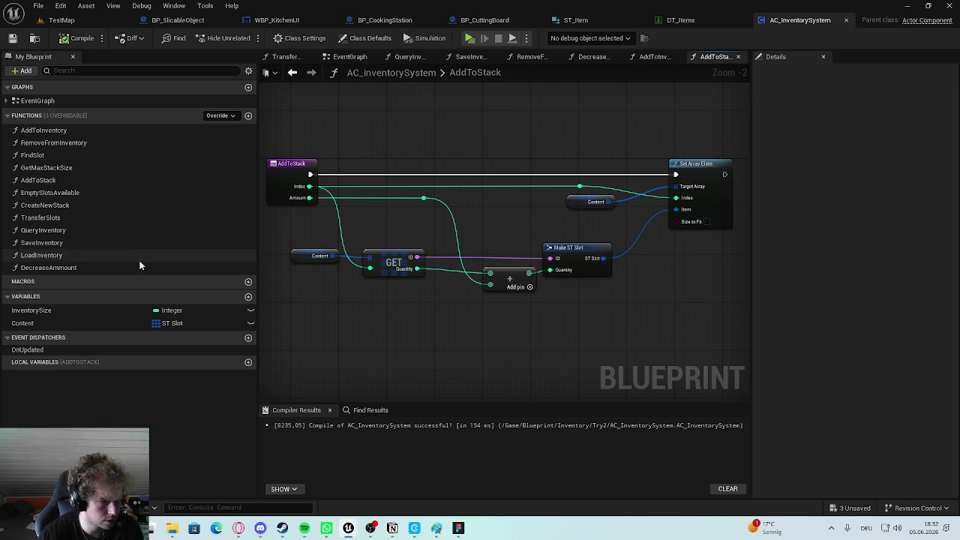
Rename the DecreaseAmmount function to DecreseAmmount and recompile the blueprint.
left_click(91, 270)
key("F2")
key("End")
key("ctrl+a")
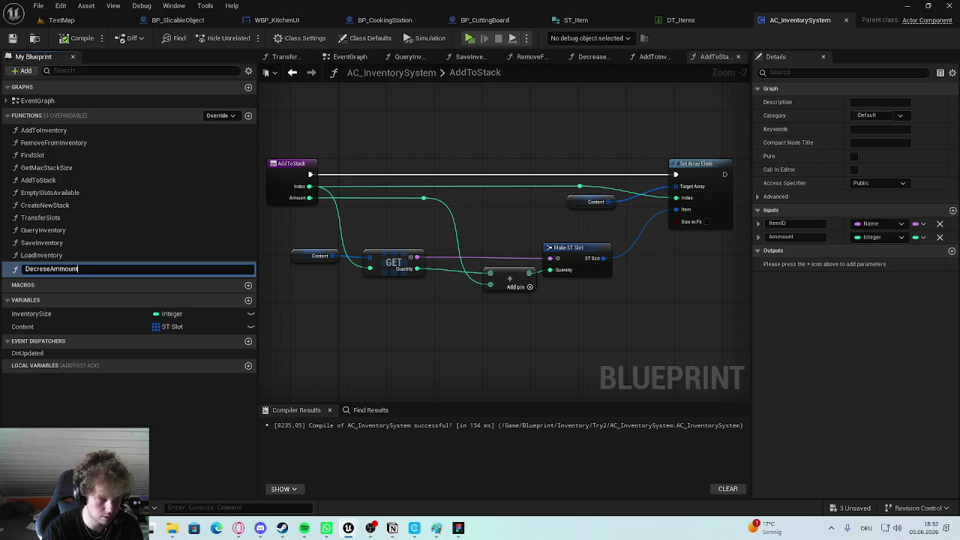
key("Return")
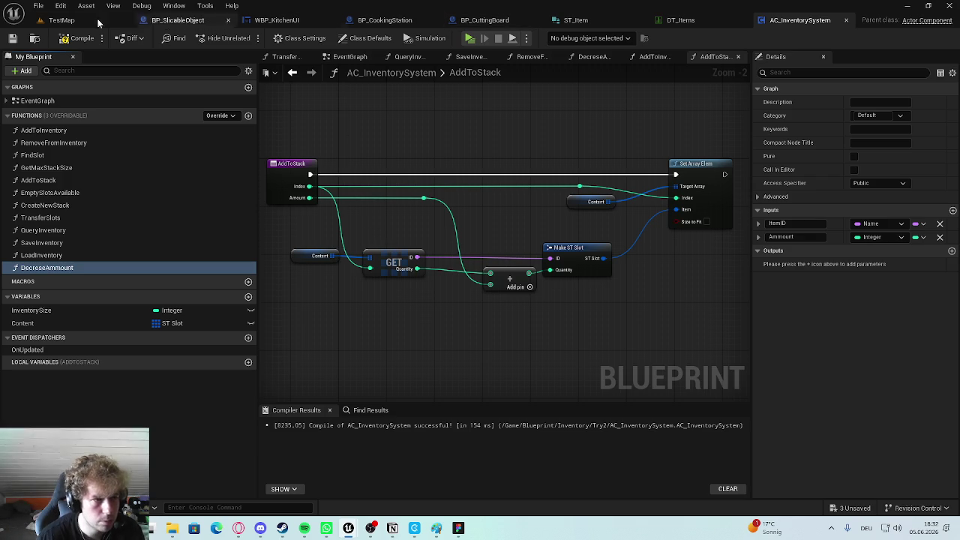
left_click(79, 37)
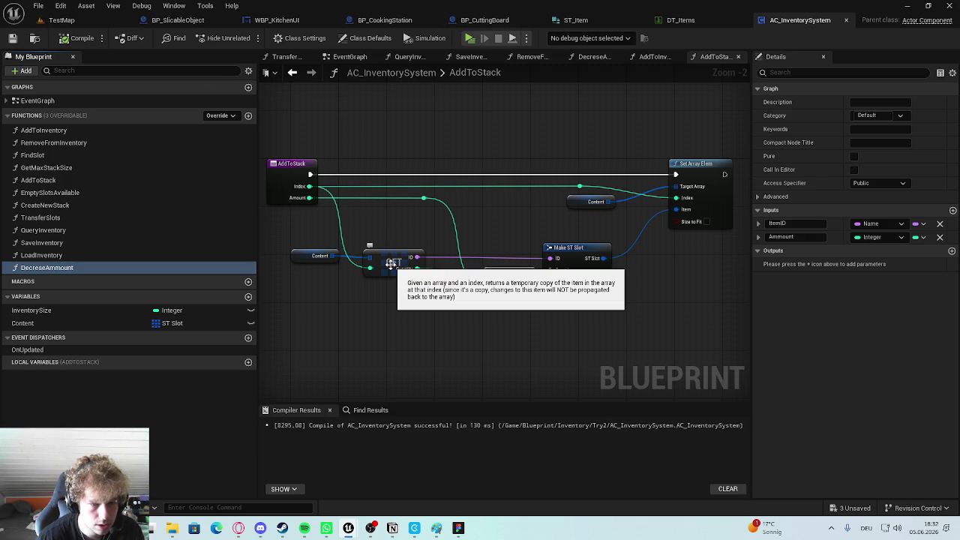
Switch between the AddToInventory and AddToStack graphs, then reopen DecreseAmmount.
left_click(654, 58)
left_click(700, 60)
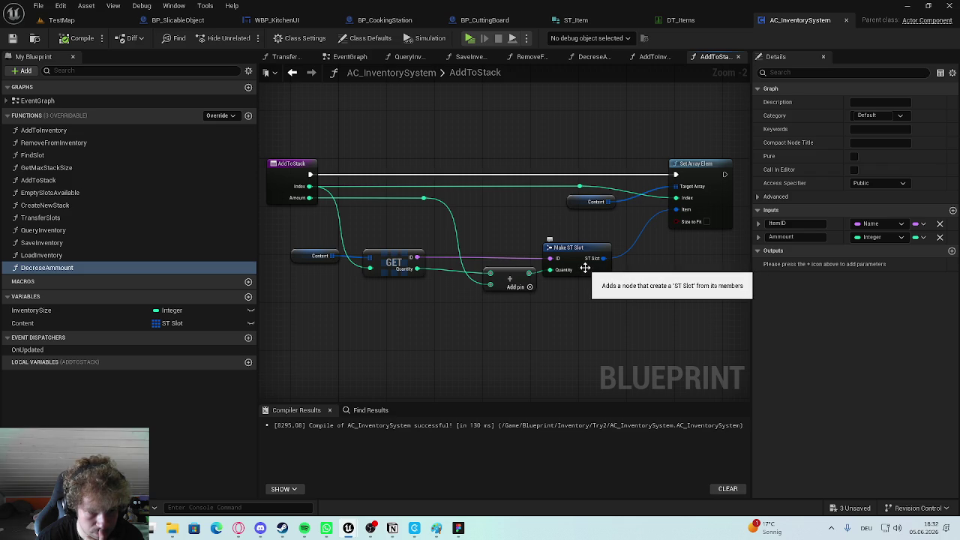
left_click(645, 59)
left_click(593, 57)
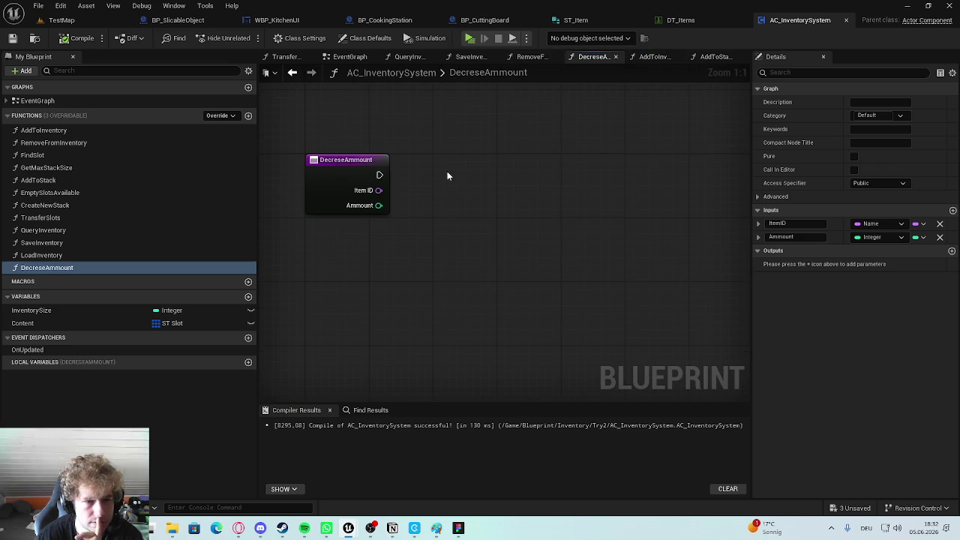
Place a Content getter and add a Find node on the Content array.
right_click(427, 240)
left_click_drag(48, 324, 446, 298)
type("find")
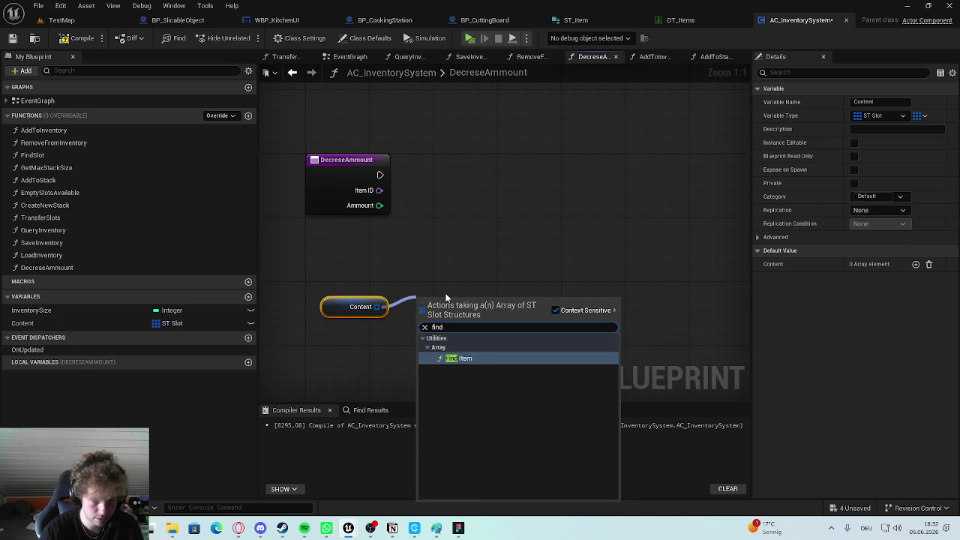
key("Return")
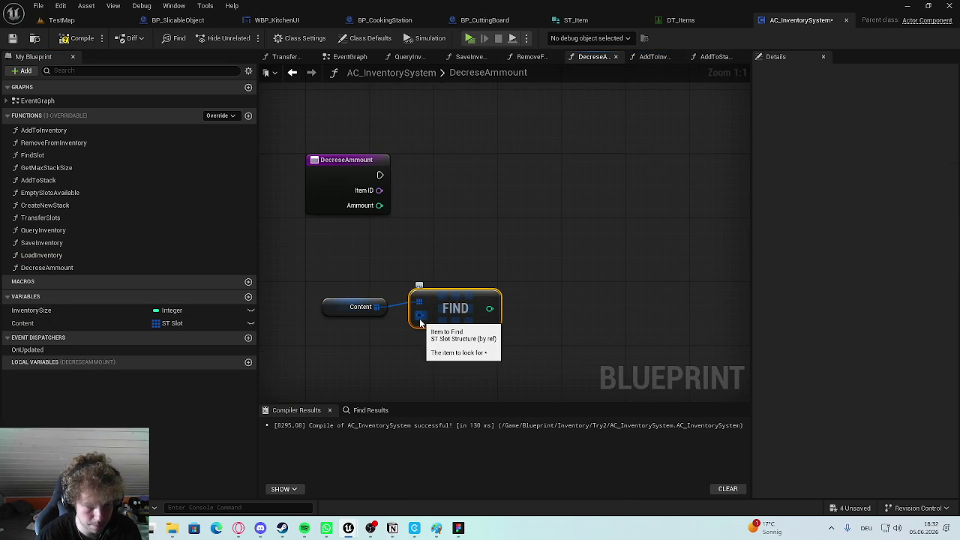
Split Item to Find into ID and Quantity, wire Item ID into ID, and reposition the nodes.
right_click(421, 322)
left_click(459, 373)
left_click_drag(447, 304, 528, 296)
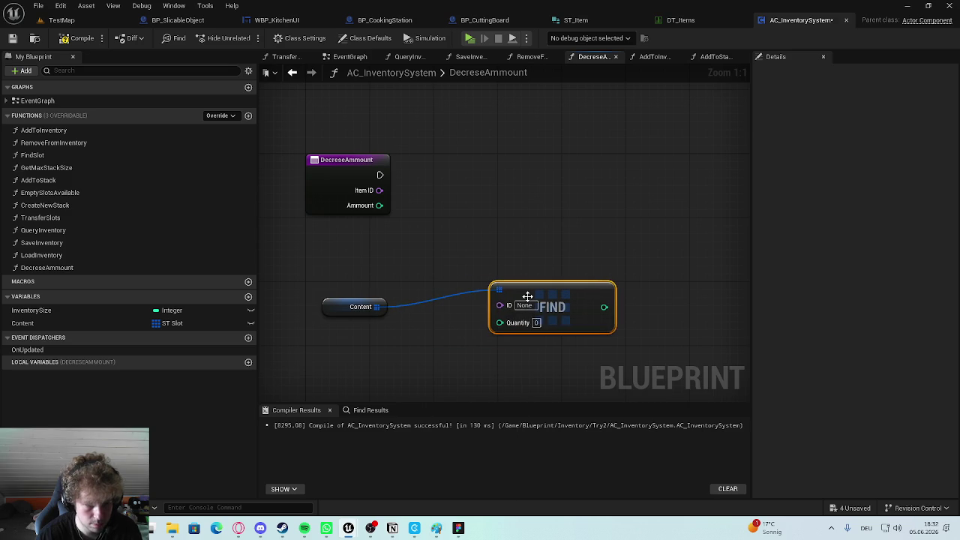
left_click_drag(380, 190, 499, 306)
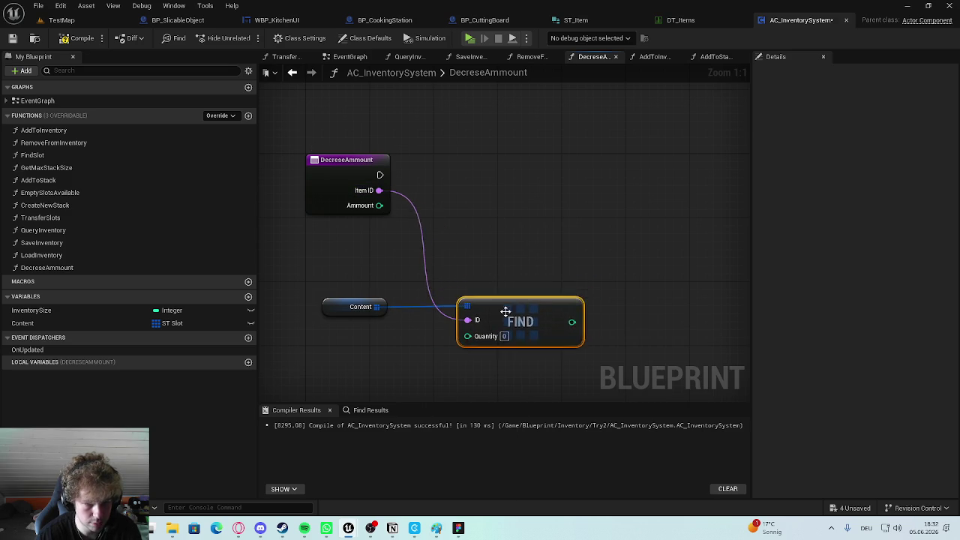
left_click(356, 306)
left_click(450, 315, "ctrl")
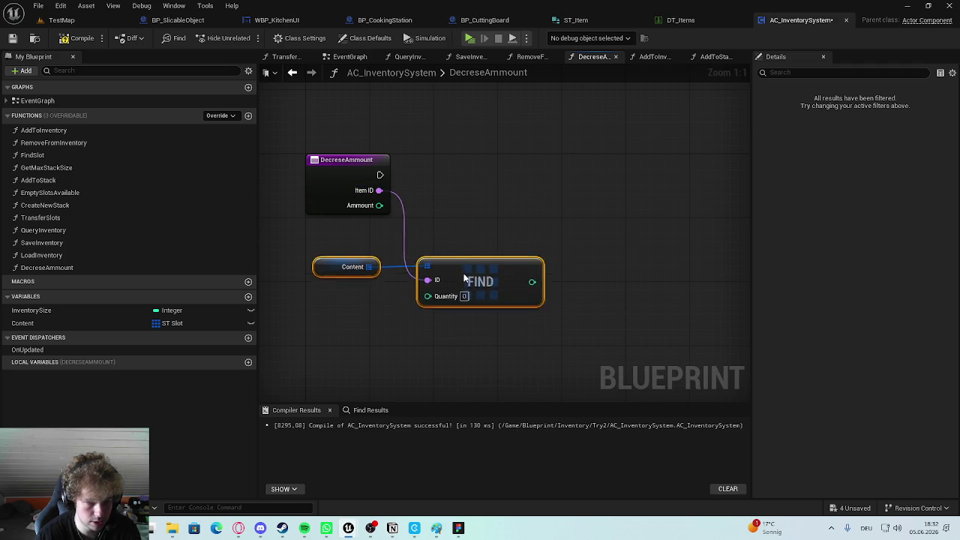